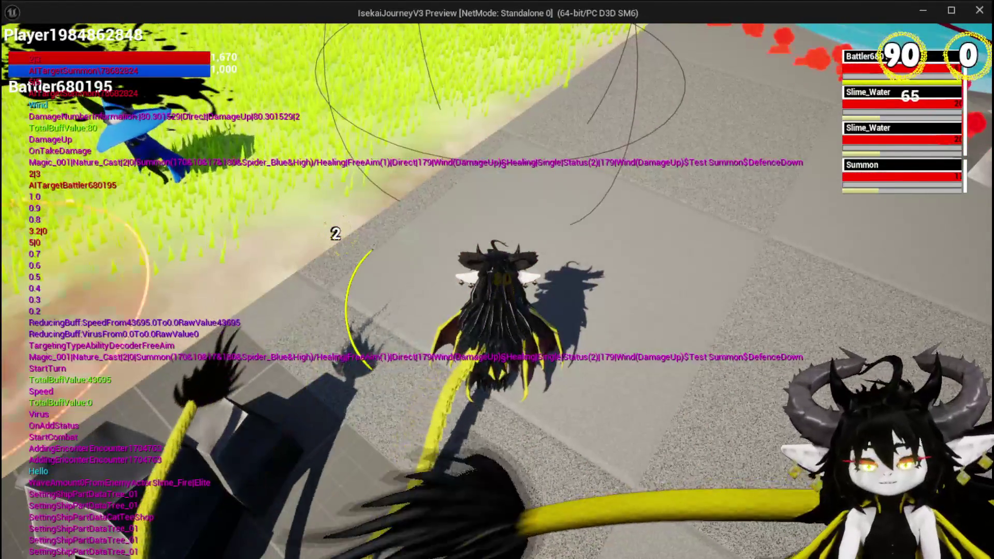
# Step: Stop the play preview and save the L_DungeonCreationTest level
pyautogui.press('Escape')
pyautogui.click(18, 52)
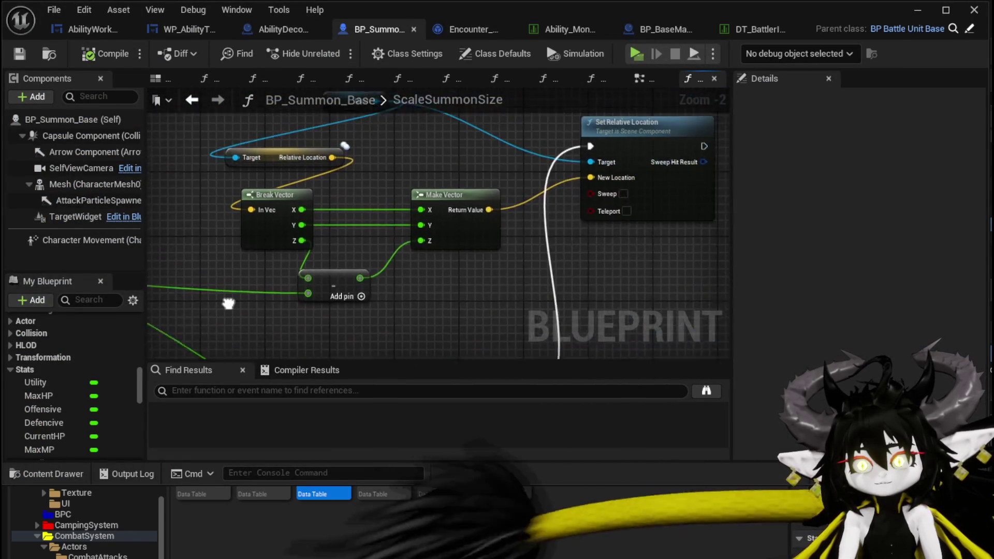
# Step: Add a Set Actor Location node to the ScaleSummonSize graph
pyautogui.moveTo(284, 195)
pyautogui.mouseDown()
pyautogui.moveTo(404, 212)
pyautogui.moveTo(303, 196)
pyautogui.moveTo(388, 199)
pyautogui.mouseUp()
pyautogui.write('Set')
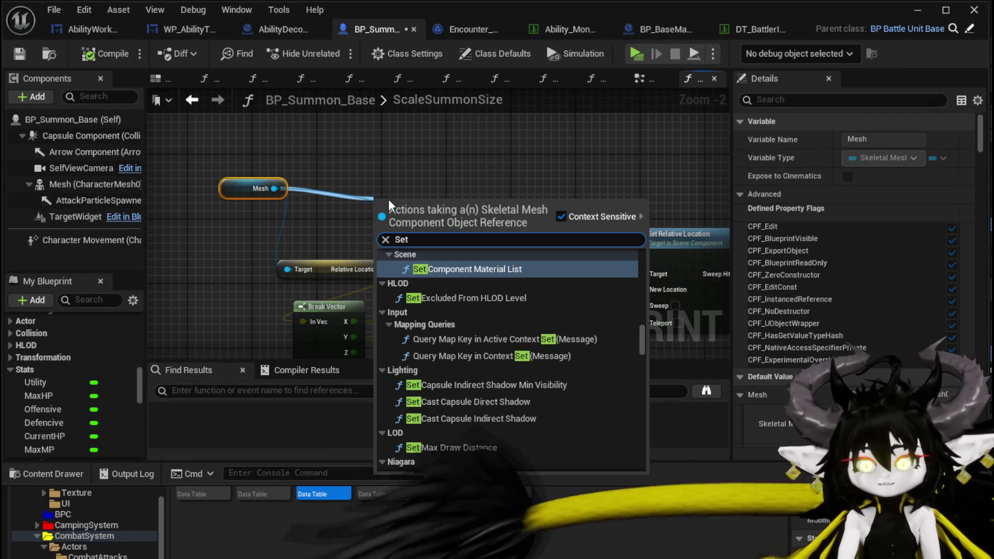
pyautogui.write(' Mesh worl')
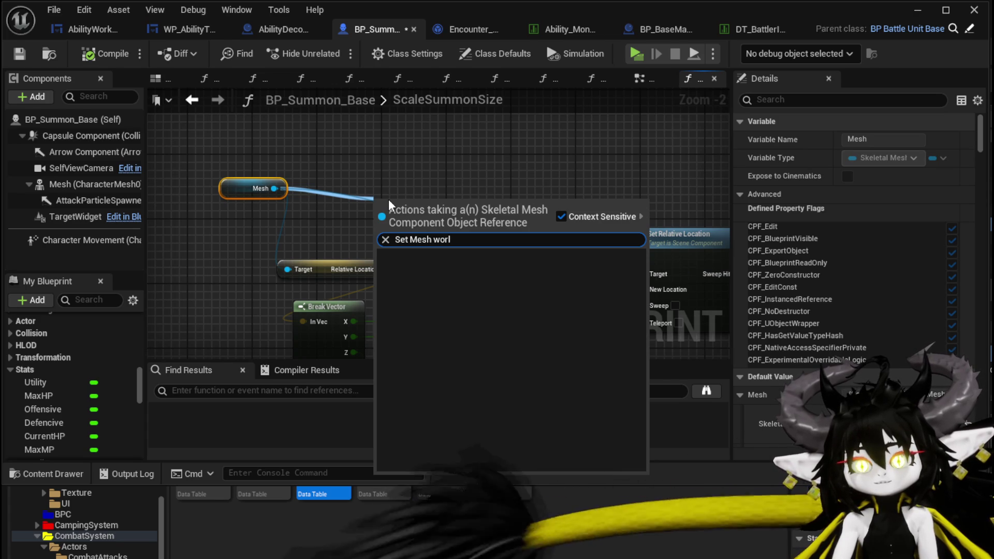
pyautogui.press('Escape')
pyautogui.rightClick(366, 199)
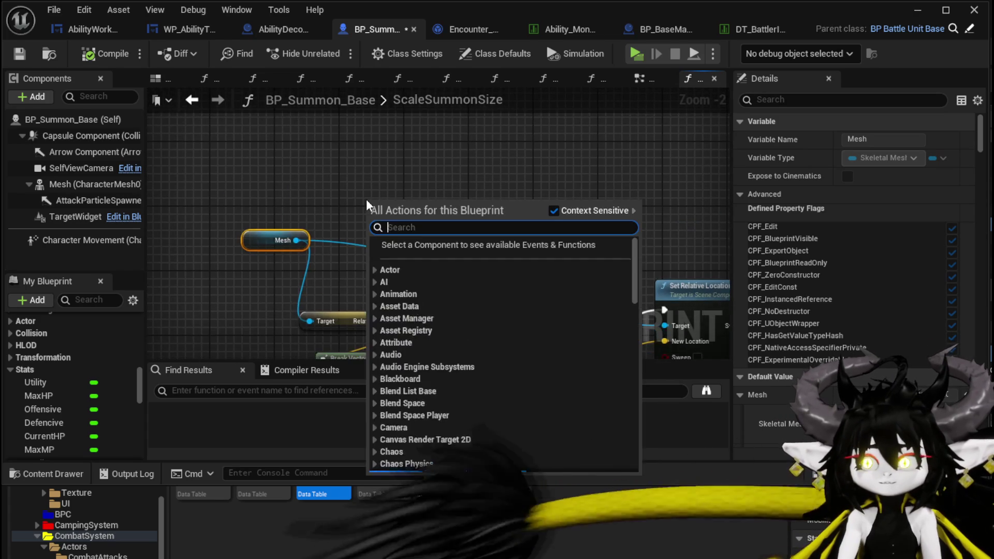
pyautogui.write('Set Actor location')
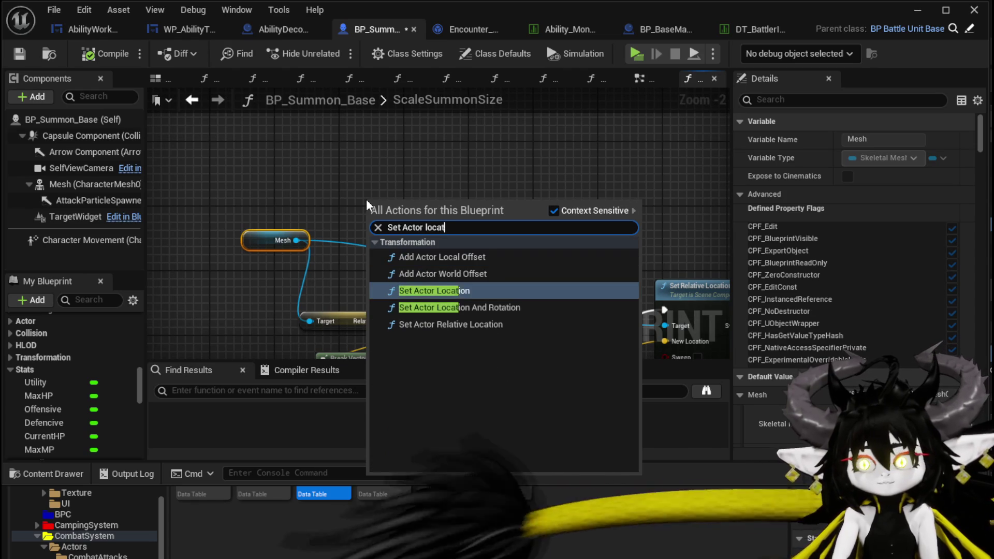
pyautogui.click(434, 291)
# Step: Add a Get Ground node and delete the stray Apply Mesh Self Union node
pyautogui.rightClick(428, 186)
pyautogui.write('get Ground')
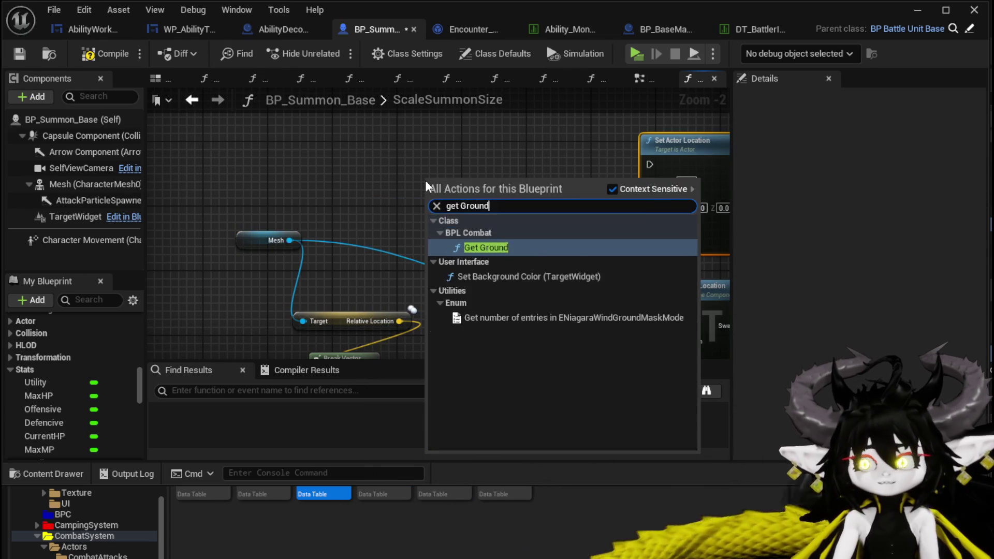
pyautogui.press('Return')
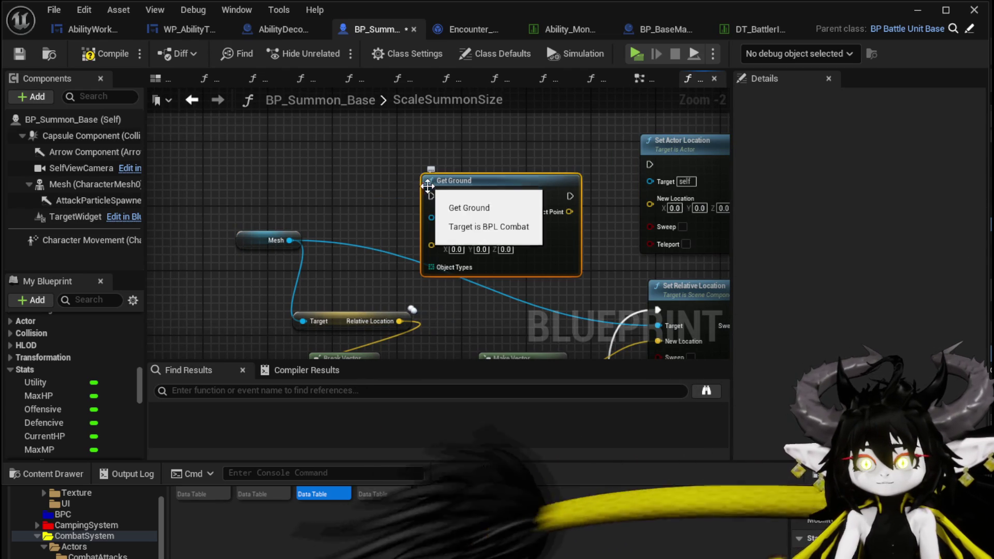
pyautogui.moveTo(414, 193); pyautogui.dragTo(385, 144)
pyautogui.write('elf Union')
pyautogui.press('Return')
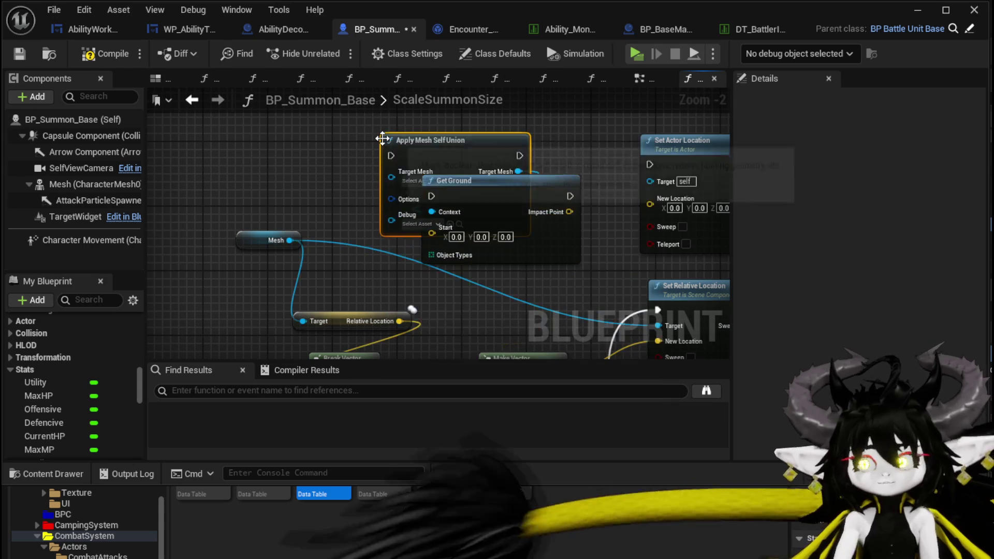
pyautogui.moveTo(489, 163); pyautogui.dragTo(435, 212)
pyautogui.press('Delete')
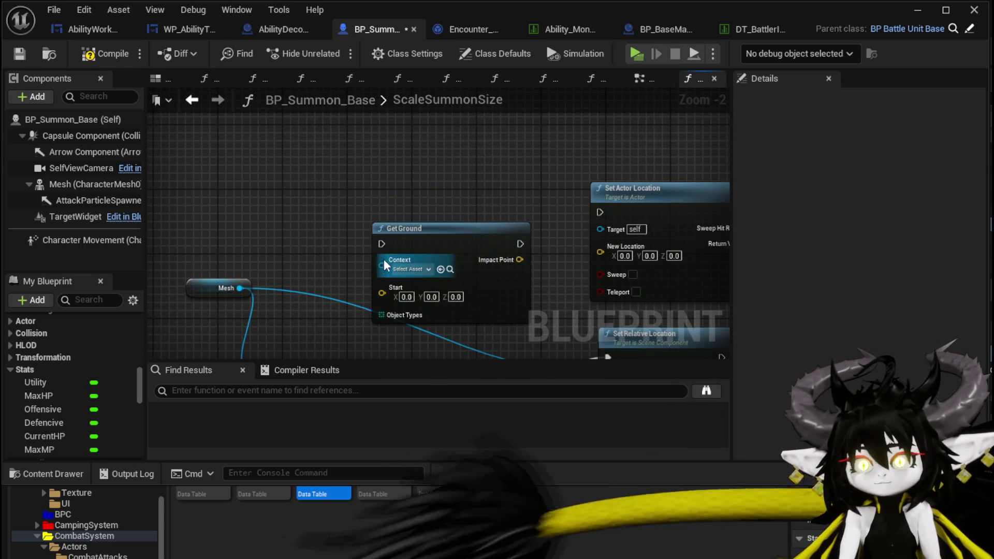
# Step: Connect a Self reference to Get Ground's Context pin
pyautogui.moveTo(384, 153); pyautogui.dragTo(383, 154)
pyautogui.write('Self')
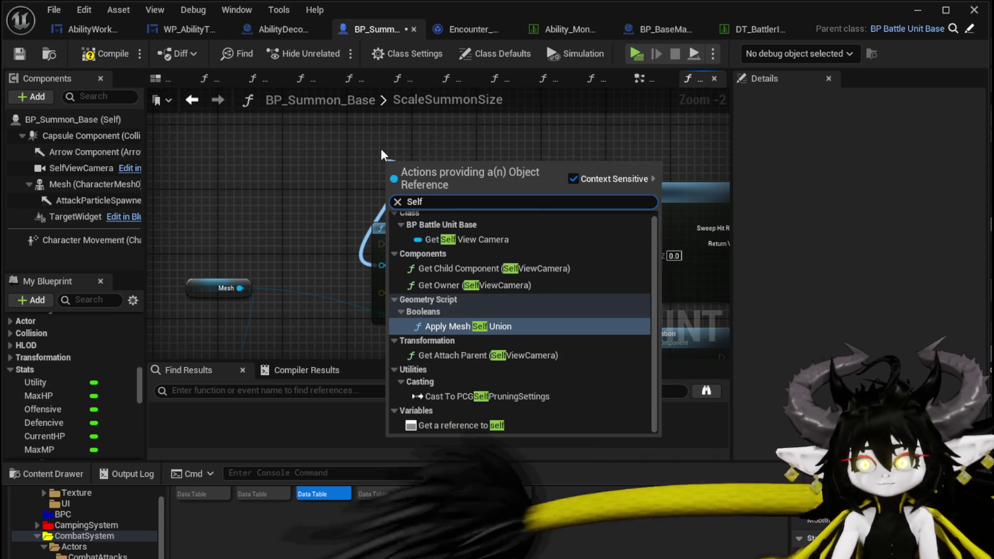
pyautogui.click(449, 429)
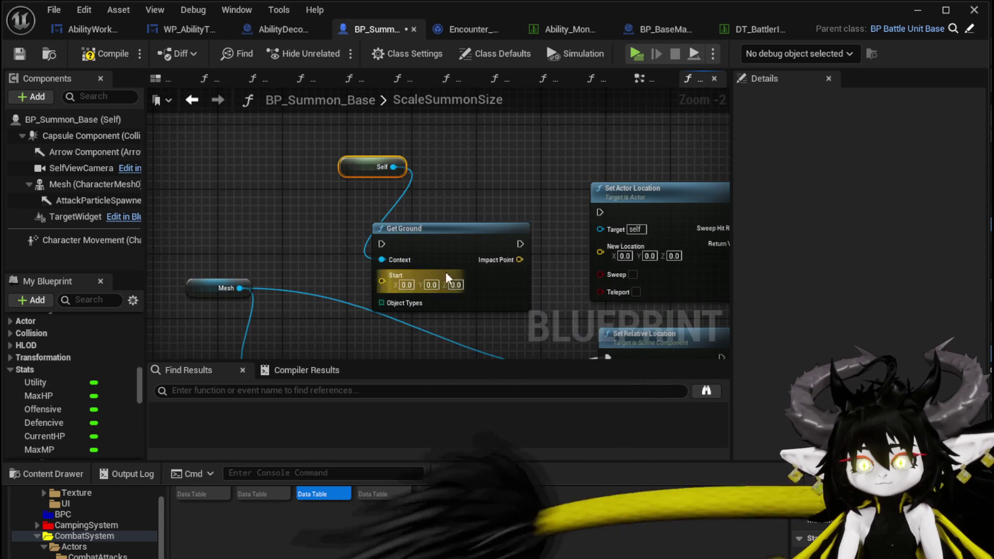
pyautogui.moveTo(381, 262); pyautogui.dragTo(441, 230)
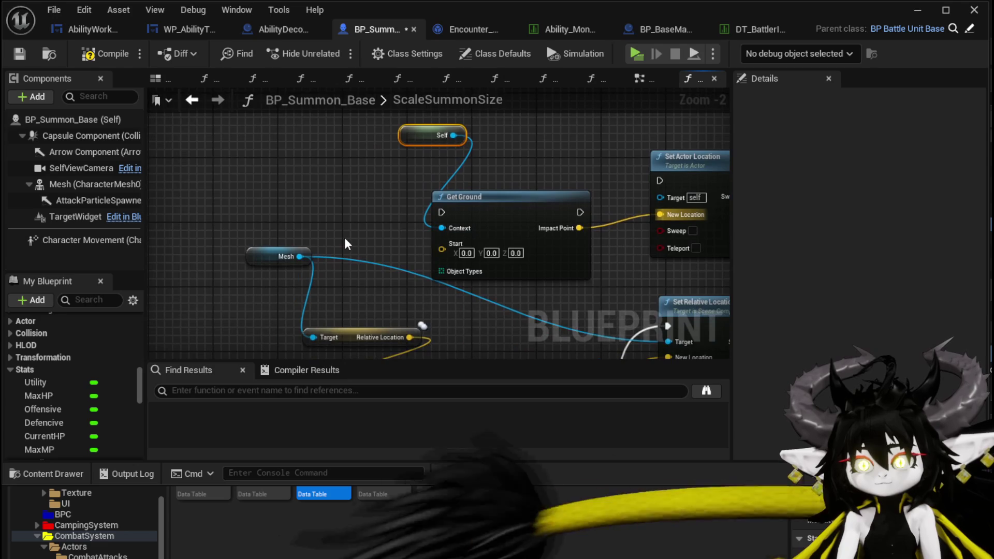
pyautogui.rightClick(205, 168)
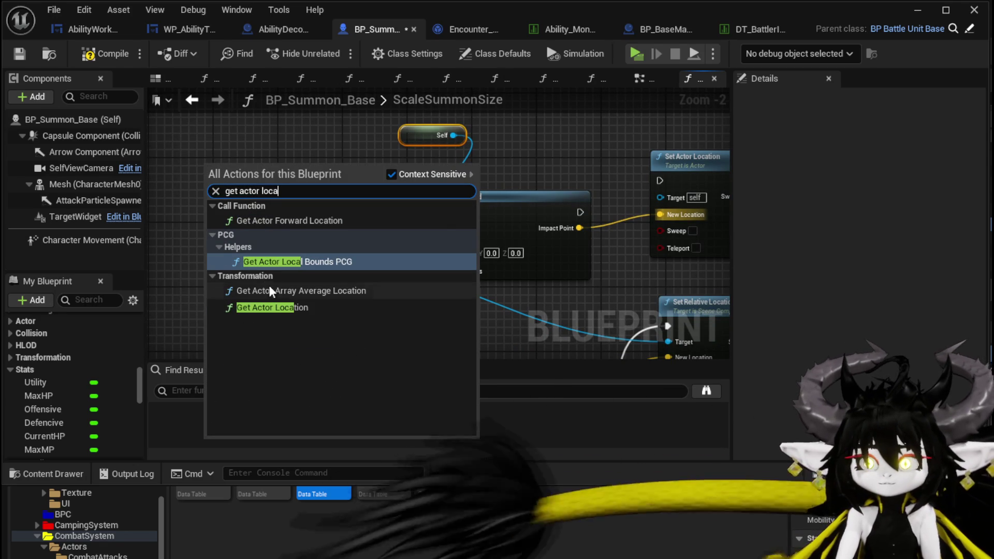
# Step: Add Get Actor Location for Get Ground's Start and wire the execution flow into Get Ground
pyautogui.click(272, 307)
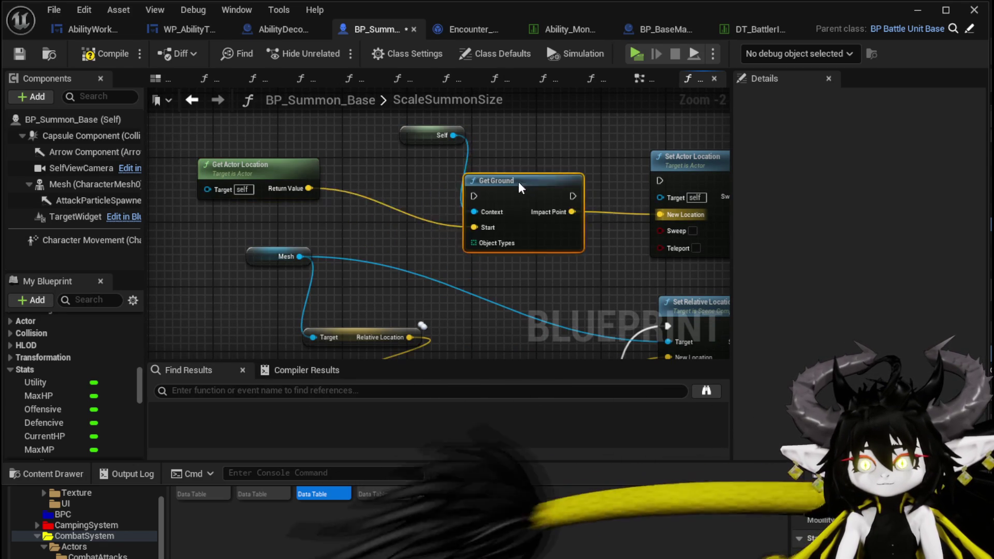
pyautogui.moveTo(570, 177); pyautogui.dragTo(452, 237)
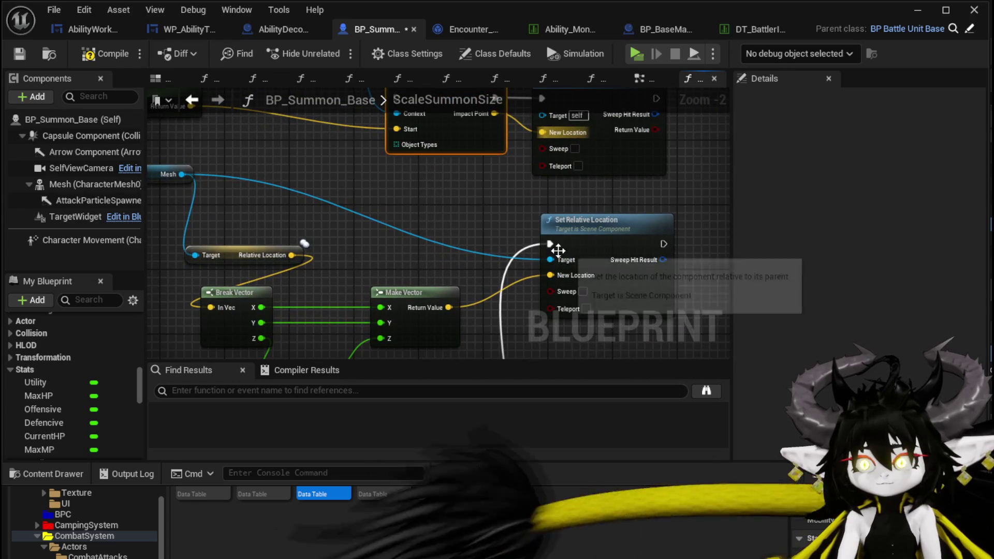
pyautogui.moveTo(558, 251); pyautogui.dragTo(439, 117)
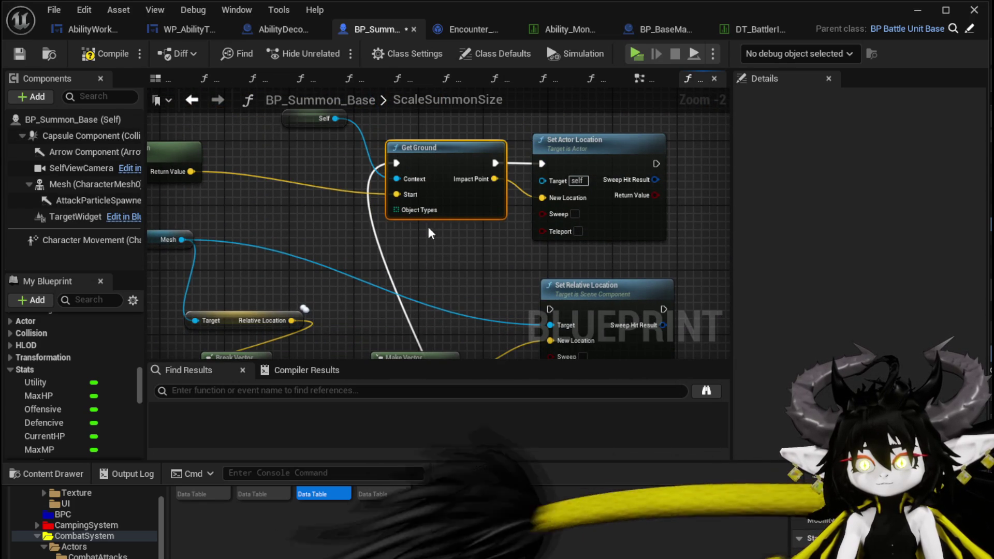
# Step: Zoom out to review ScaleSummonSize, then minimize the Blueprint editor
pyautogui.moveTo(429, 228); pyautogui.dragTo(429, 189)
pyautogui.scroll(-3, 466, 244)
pyautogui.moveTo(466, 248); pyautogui.dragTo(492, 170)
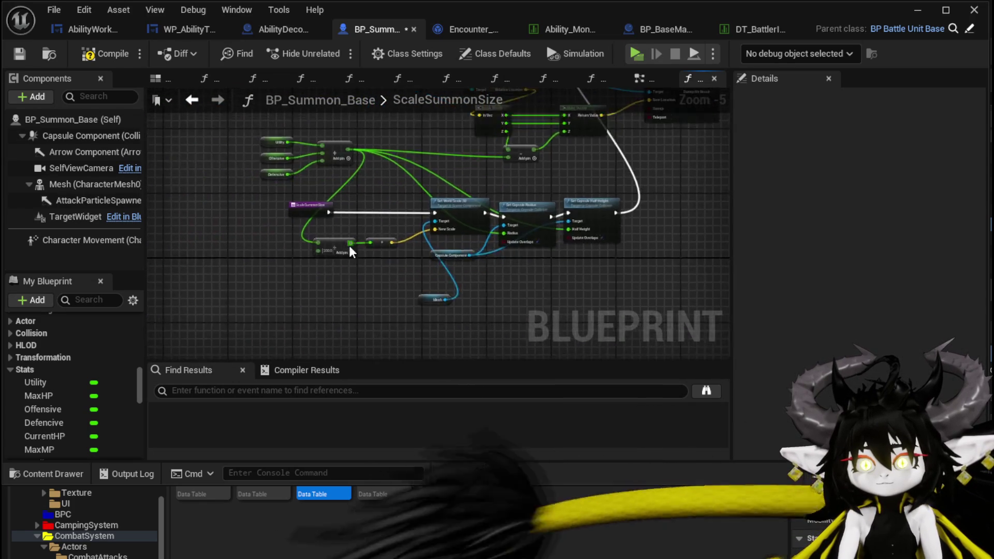
pyautogui.scroll(5, 291, 251)
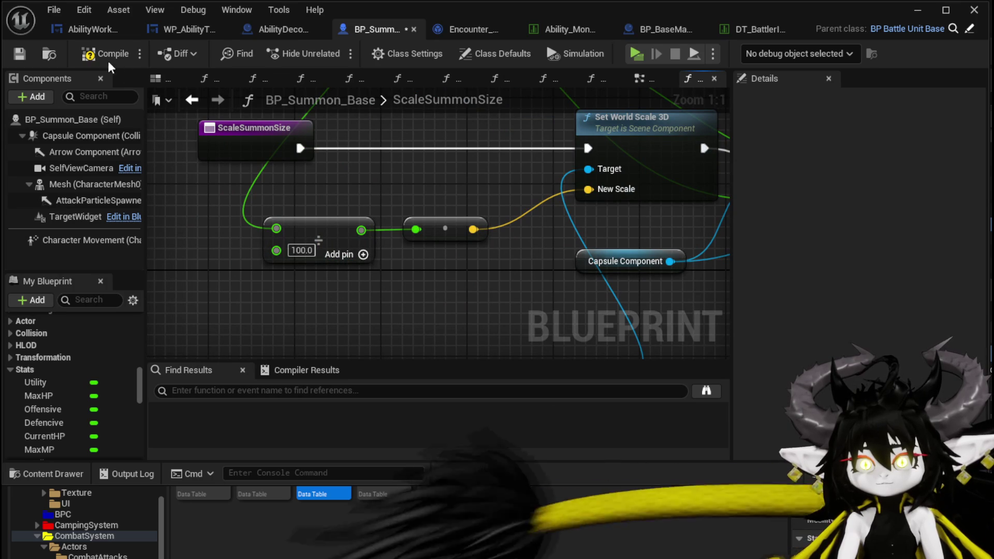
pyautogui.click(917, 9)
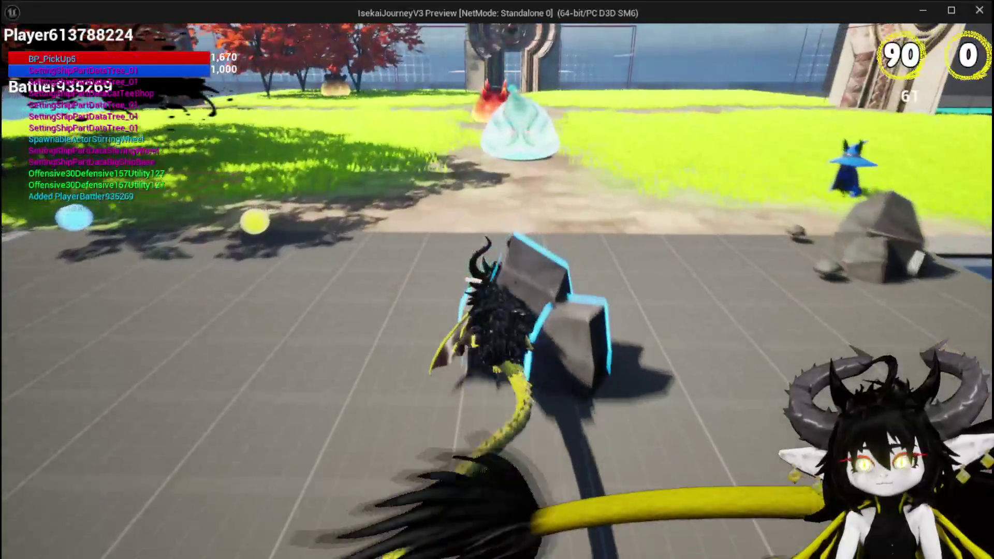
# Step: Start a battle with the slime, cast Test Summon to spawn the spider, then stop the preview
pyautogui.press('w')
pyautogui.press('e')
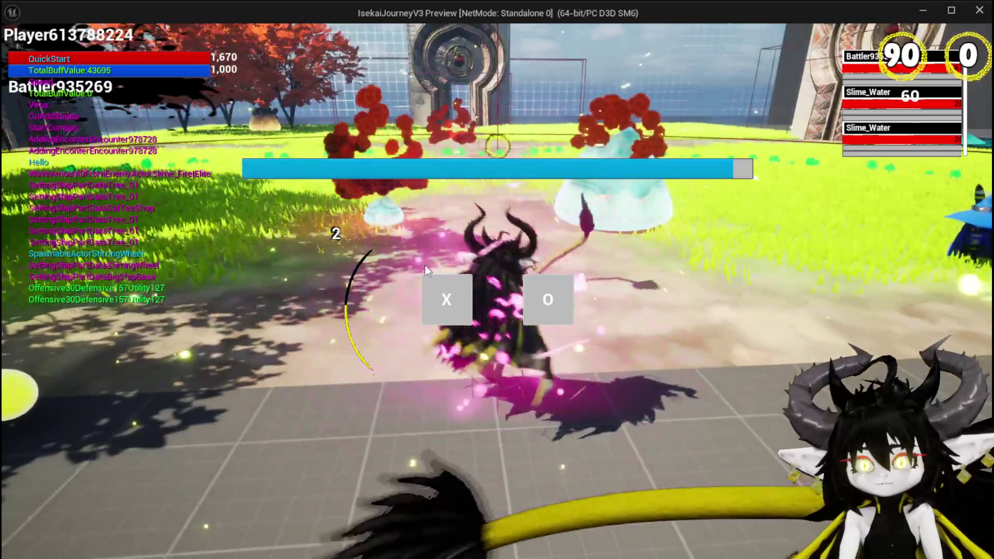
pyautogui.click(449, 301)
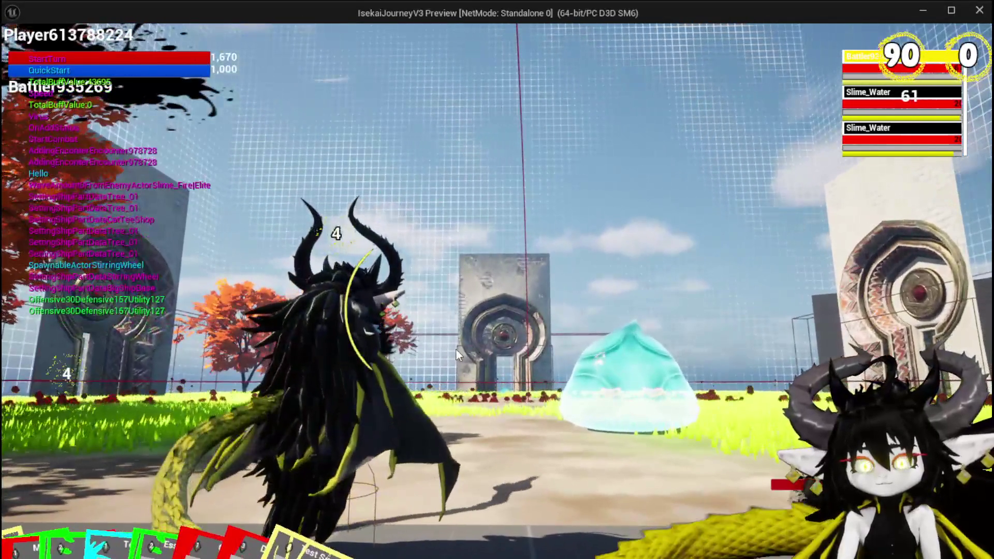
pyautogui.moveTo(346, 533)
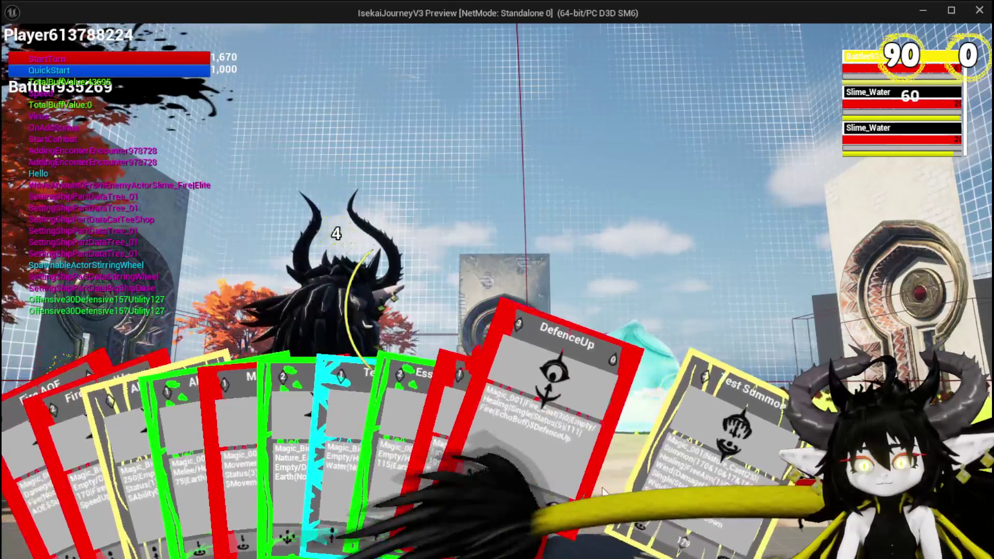
pyautogui.click(635, 503)
pyautogui.click(566, 462)
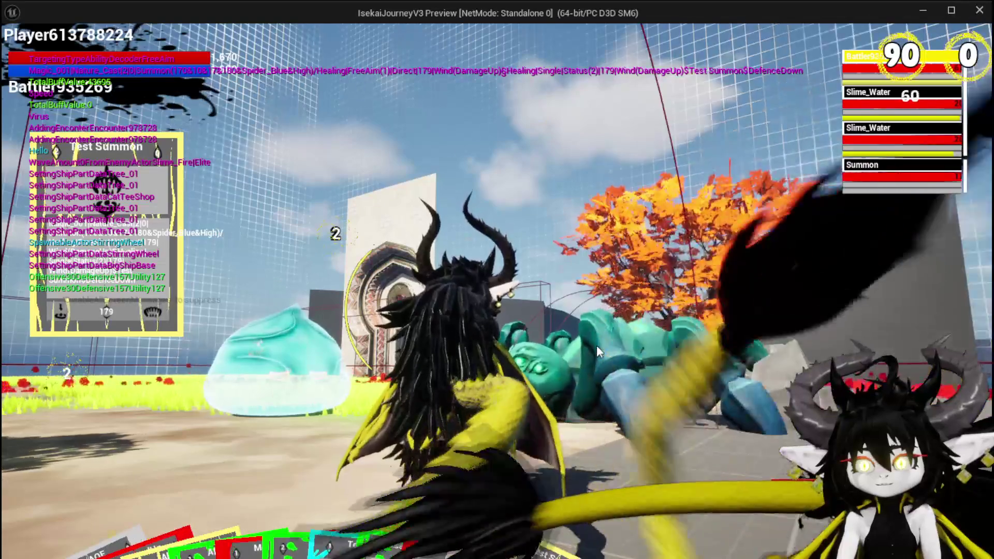
pyautogui.press('Escape')
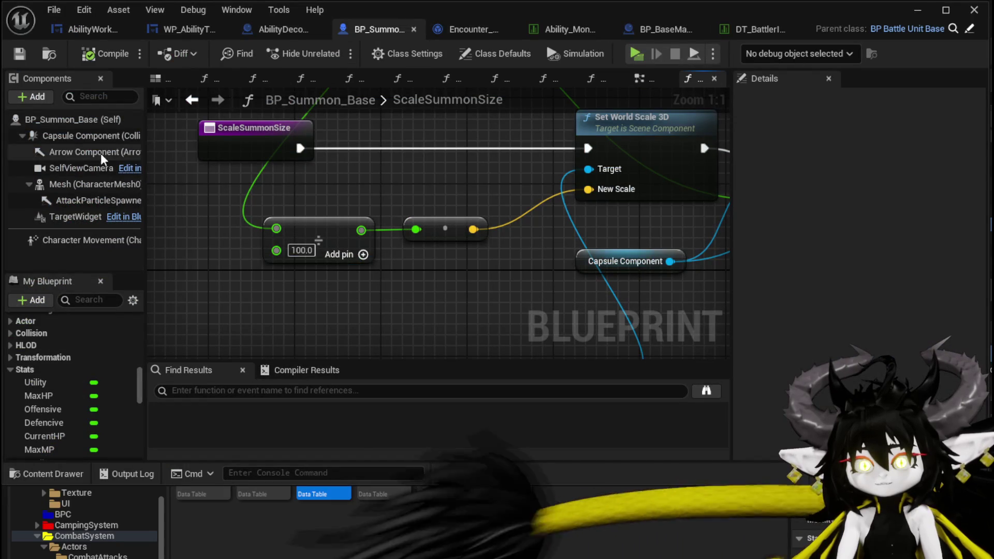
# Step: Change the Mesh component's Location Z from -90.0 to 0.0, then save BP_Summon_Base and minimize it
pyautogui.click(62, 137)
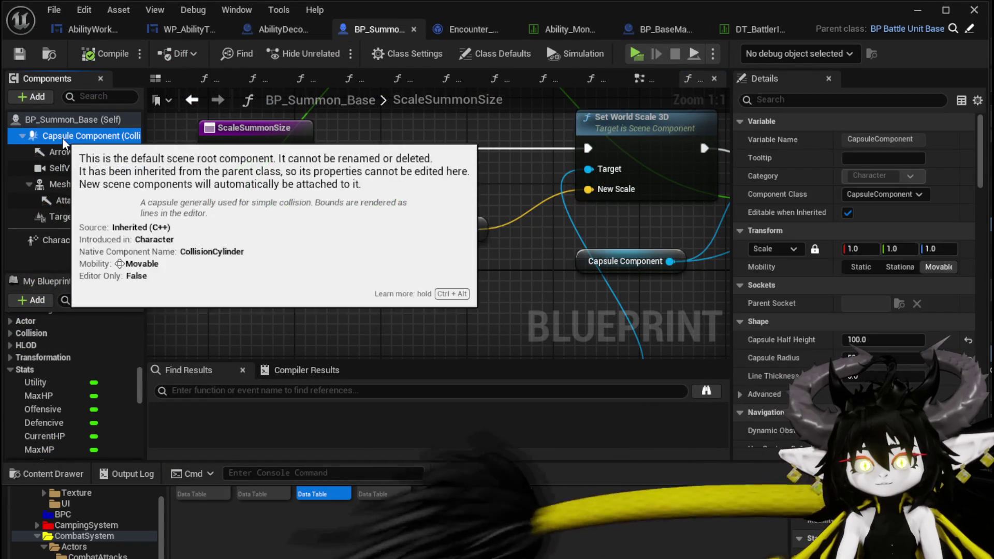
pyautogui.click(73, 121)
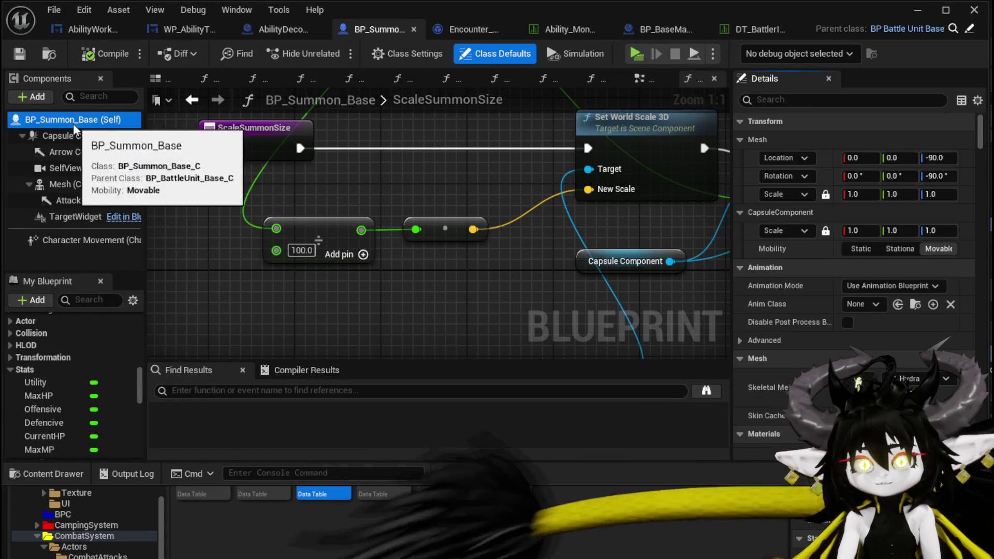
pyautogui.click(63, 184)
pyautogui.write('0')
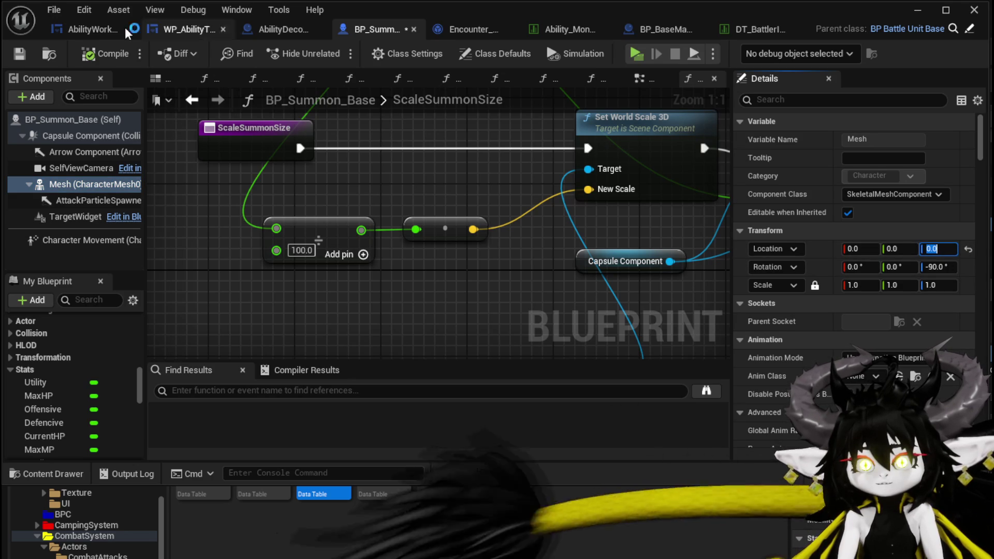
pyautogui.click(19, 52)
pyautogui.click(918, 7)
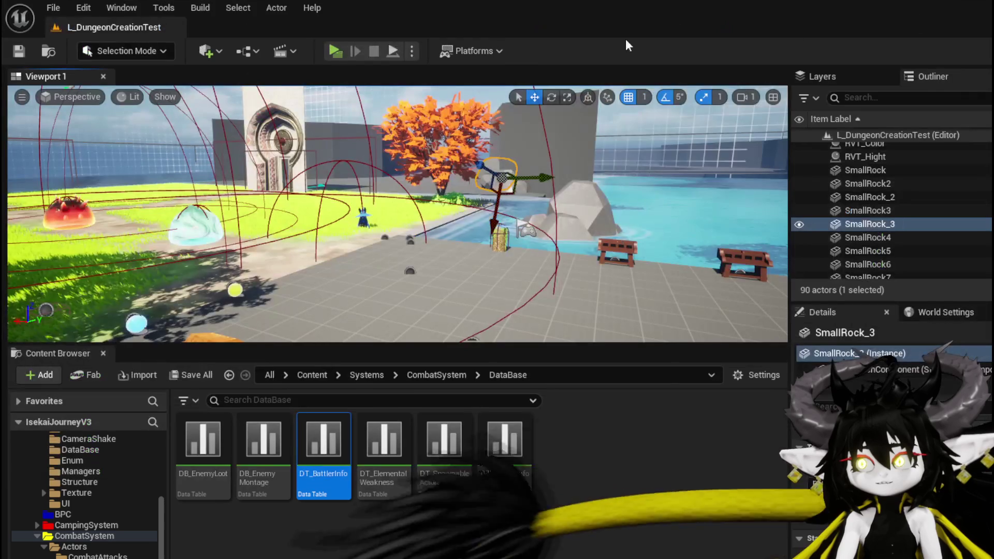
# Step: Play-test the level, drag the Test Summon card into battle, then close the preview
pyautogui.click(341, 56)
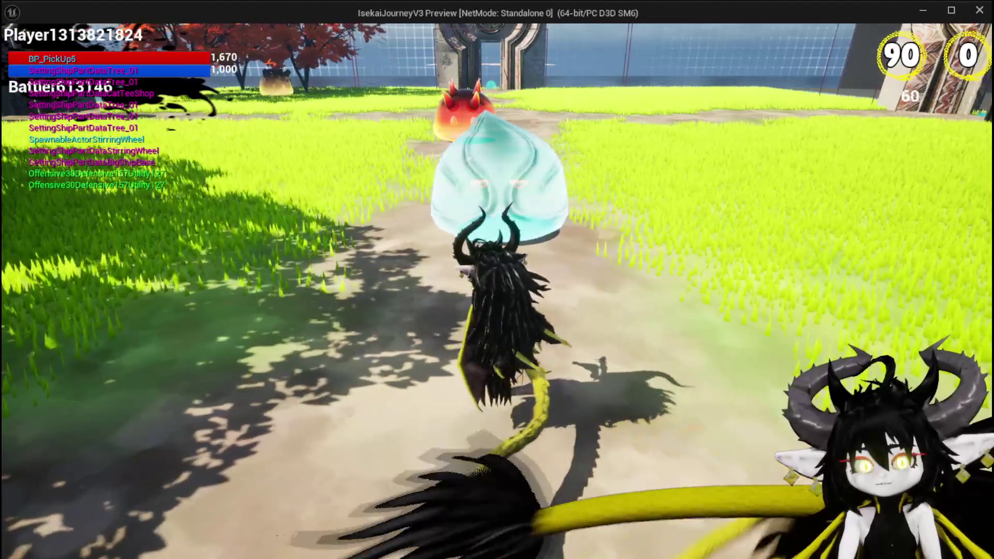
pyautogui.press('e')
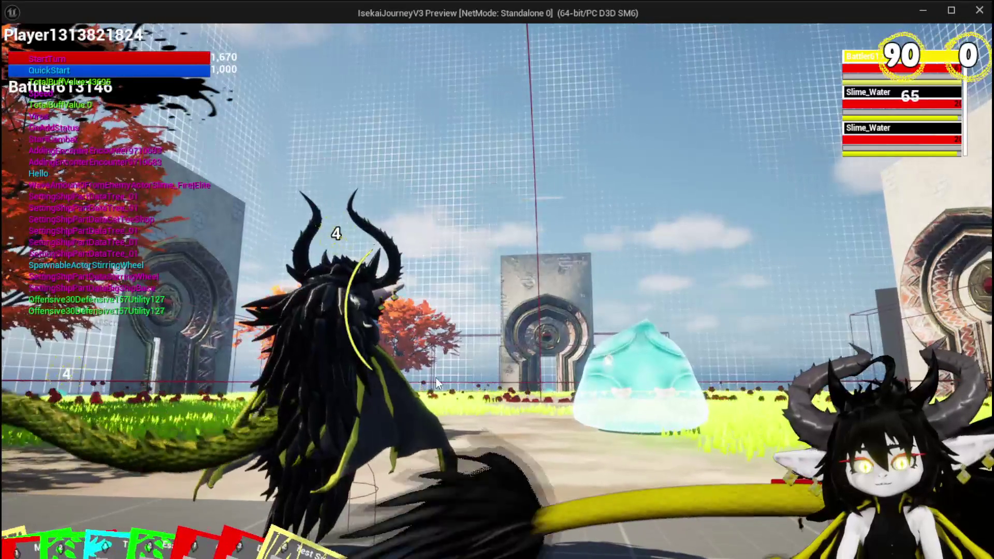
pyautogui.moveTo(339, 475); pyautogui.dragTo(593, 483)
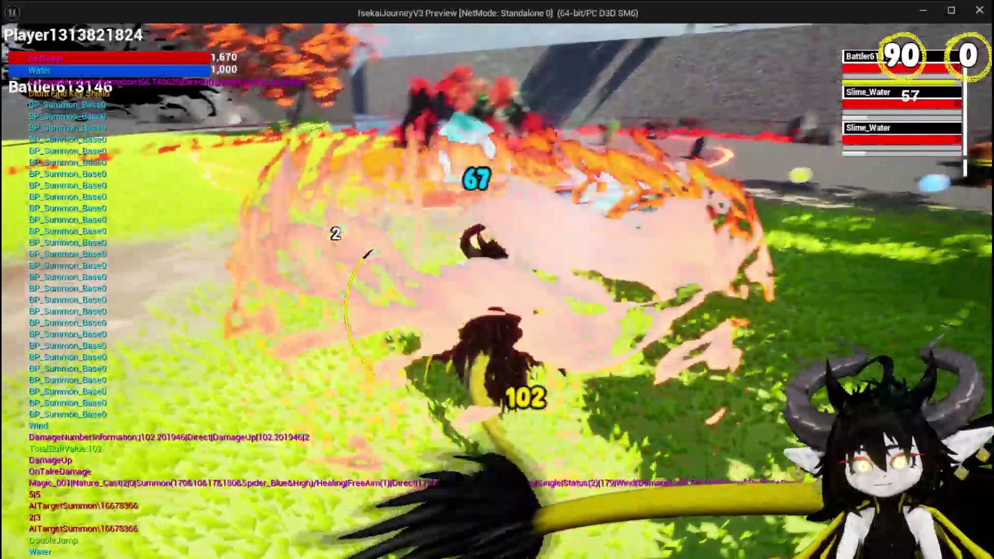
pyautogui.press('Escape')
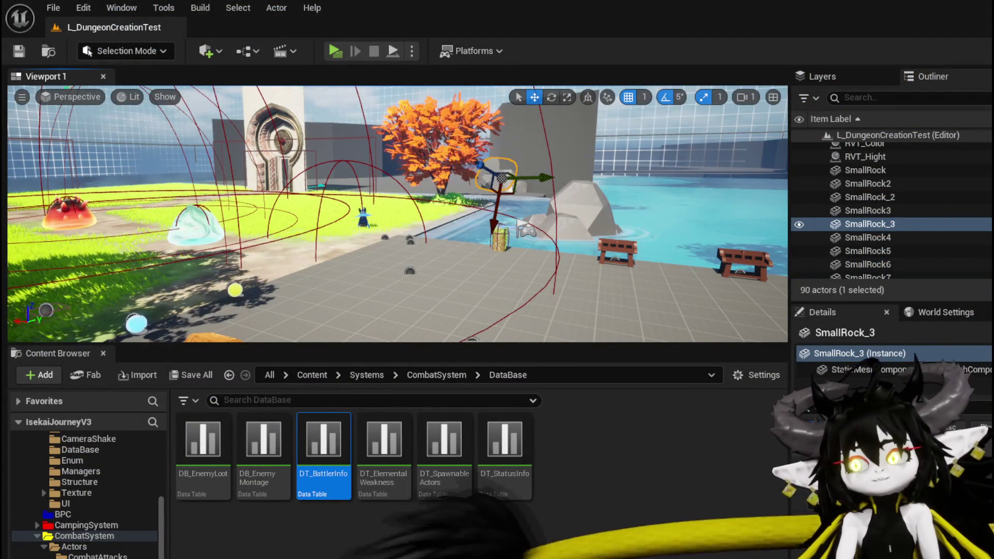
# Step: Locate the existing ÷100 divide node in BP_Summon_Base's ScaleSummonSize graph
pyautogui.hotkey('alt', 'Tab')
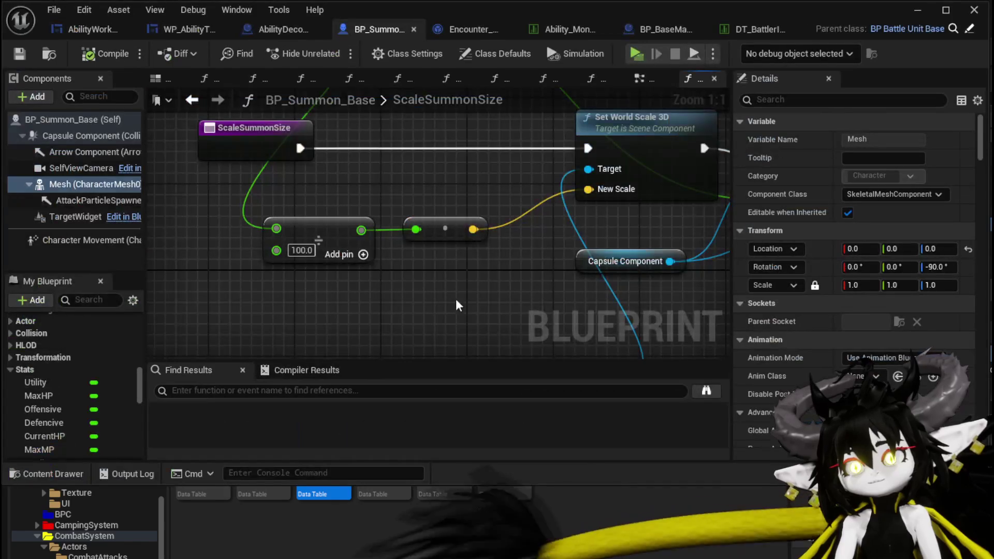
pyautogui.scroll(-1, 296, 292)
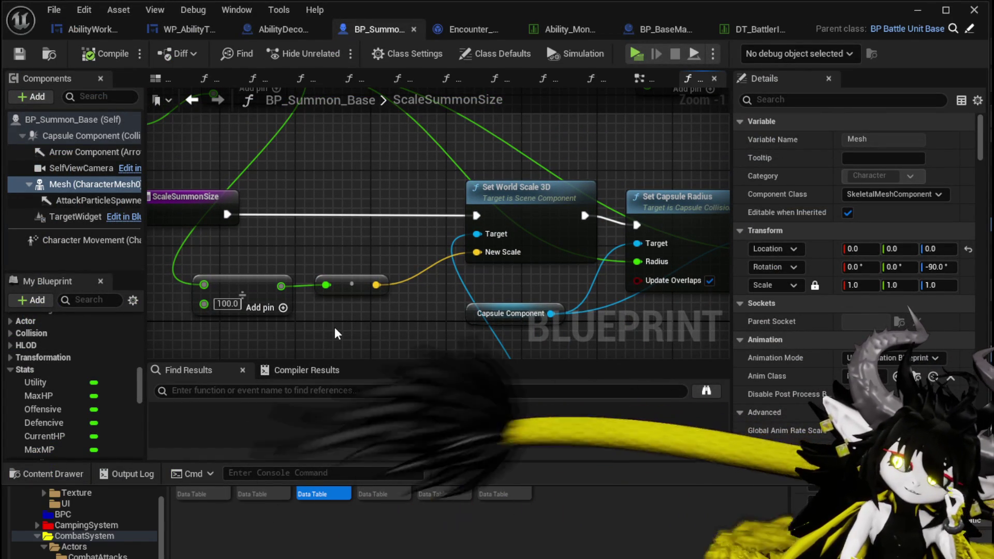
pyautogui.scroll(-1, 334, 327)
pyautogui.scroll(-1, 497, 248)
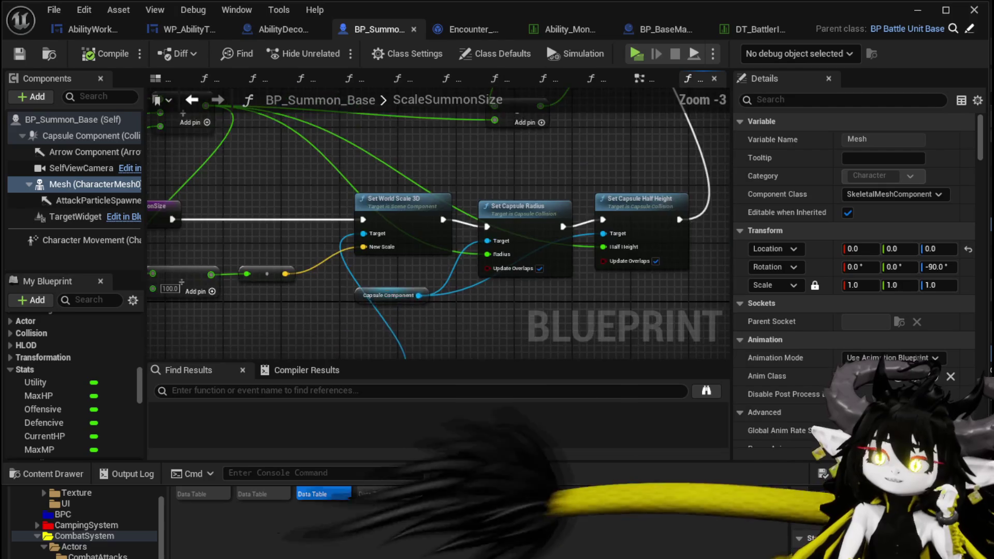
pyautogui.keyDown('ctrl'); pyautogui.click(366, 238); pyautogui.keyUp('ctrl')
pyautogui.scroll(4, 332, 259)
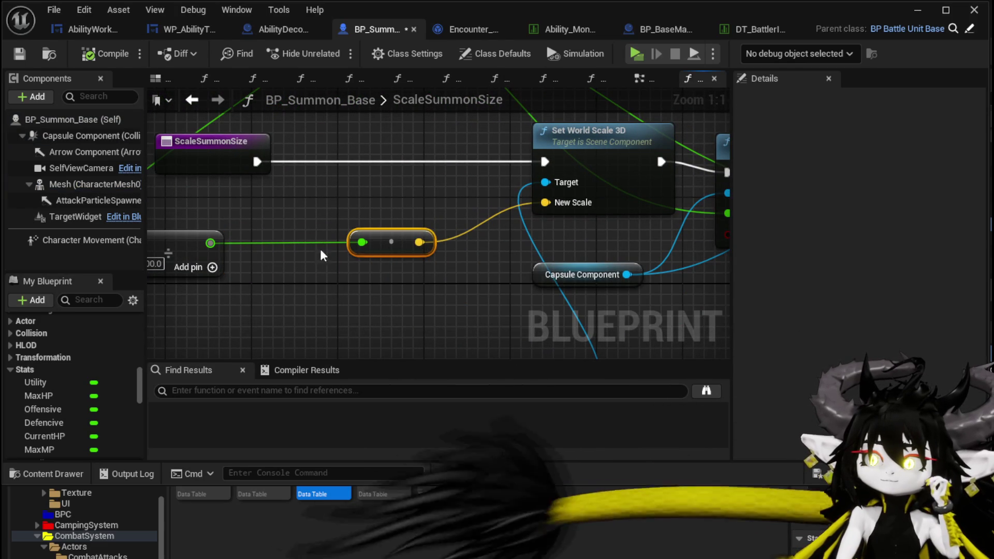
# Step: Add a second Divide node dividing the scale by 2.0, then start a play preview
pyautogui.moveTo(210, 244); pyautogui.dragTo(277, 266)
pyautogui.click(382, 346)
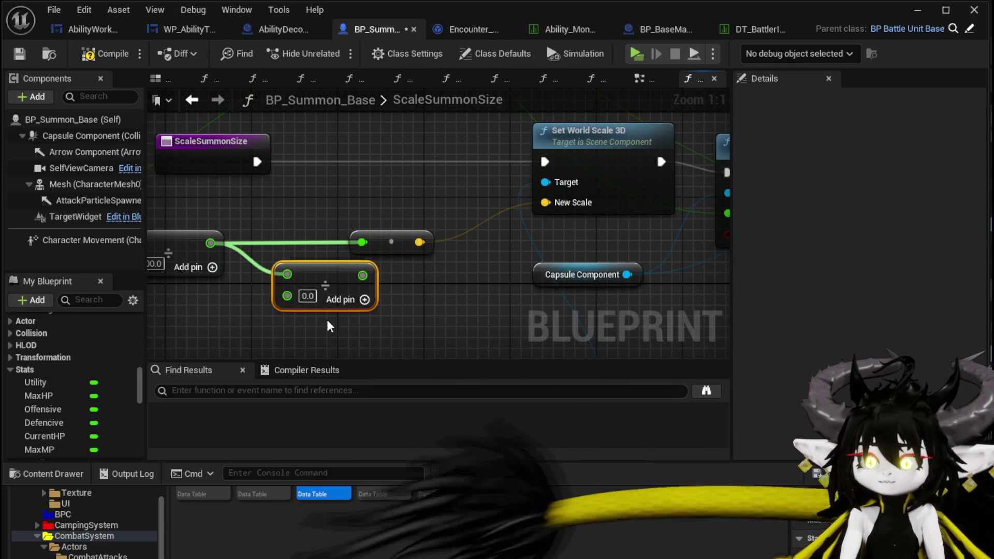
pyautogui.moveTo(340, 281); pyautogui.dragTo(309, 249)
pyautogui.scroll(-2, 322, 262)
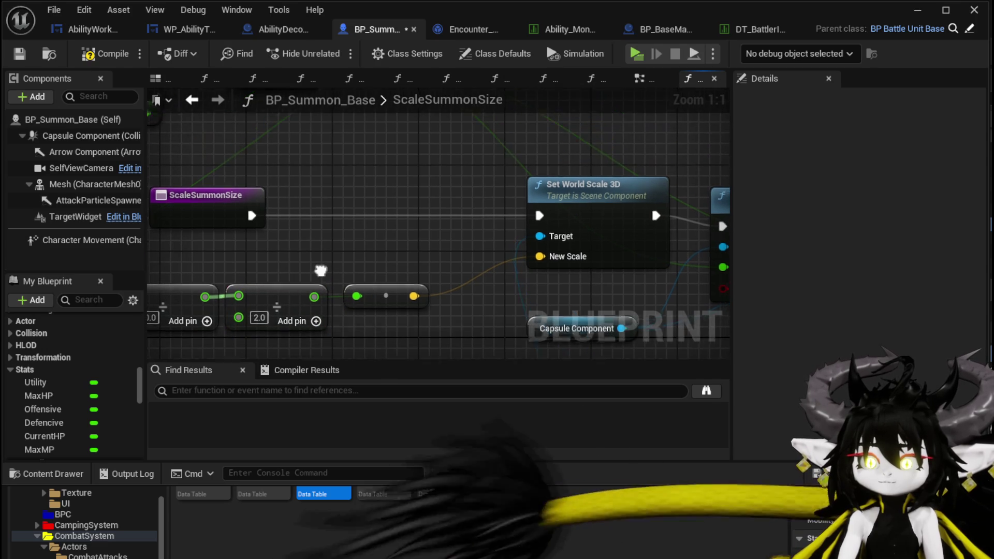
pyautogui.click(392, 279)
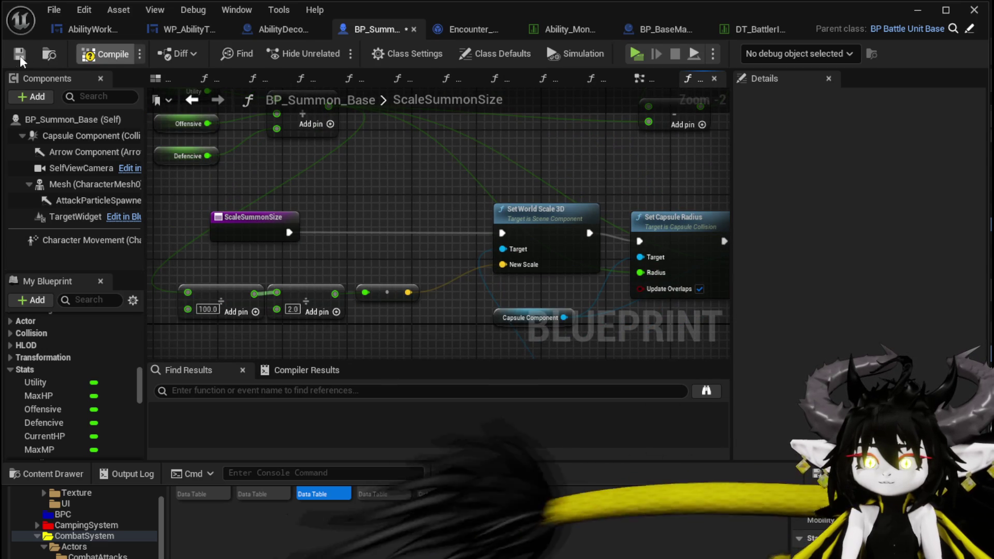
pyautogui.click(917, 10)
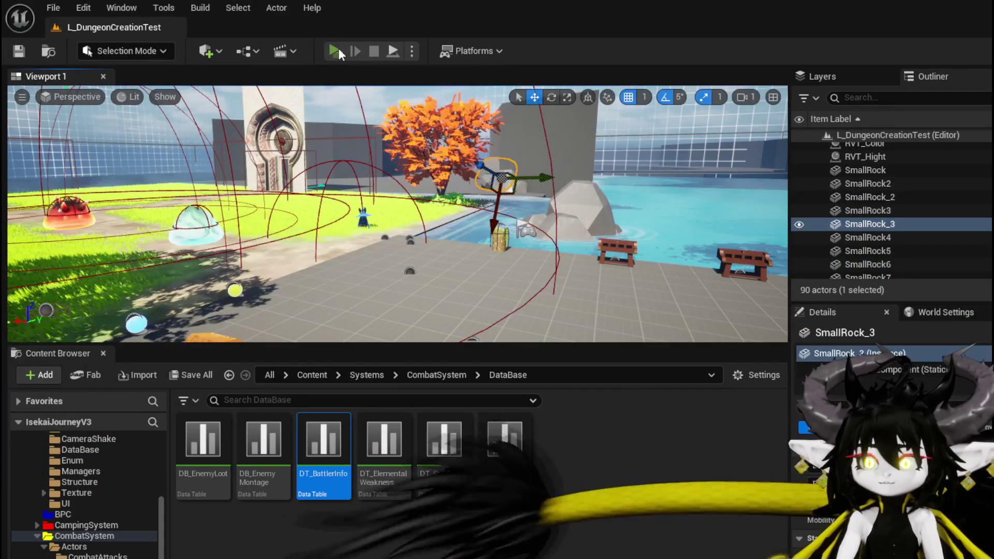
pyautogui.click(339, 52)
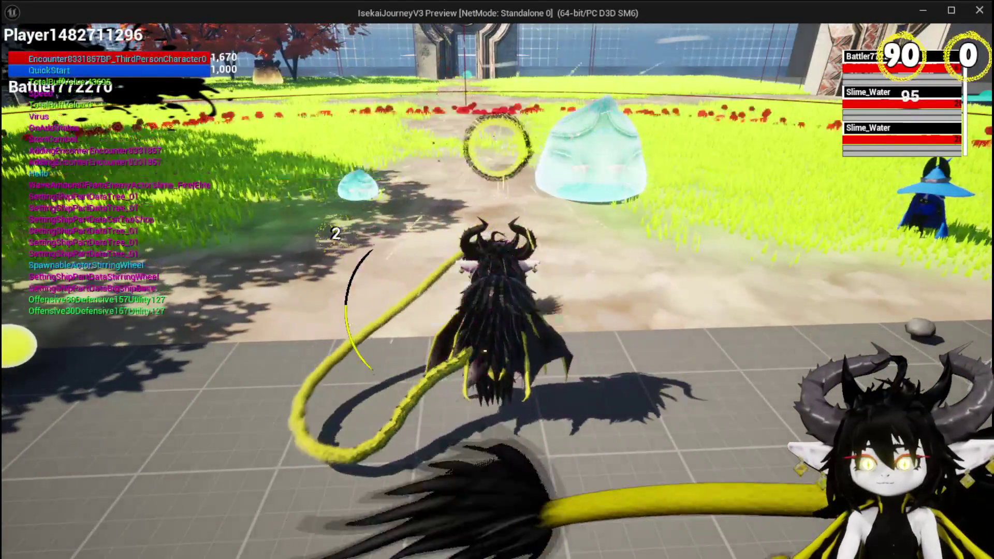
# Step: Begin the slime fight and place a Test Summon on the battlefield
pyautogui.click(462, 291)
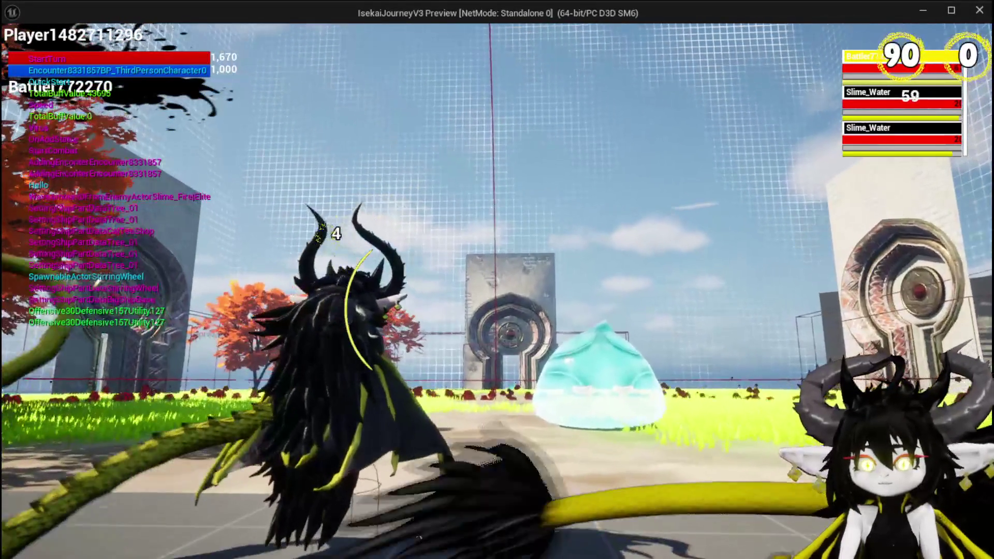
pyautogui.click(575, 485)
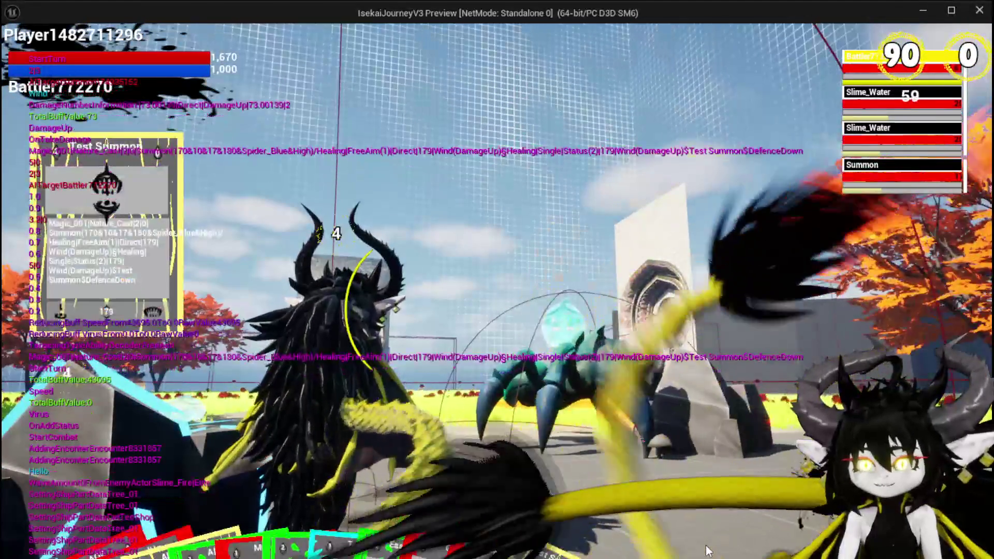
pyautogui.moveTo(377, 501)
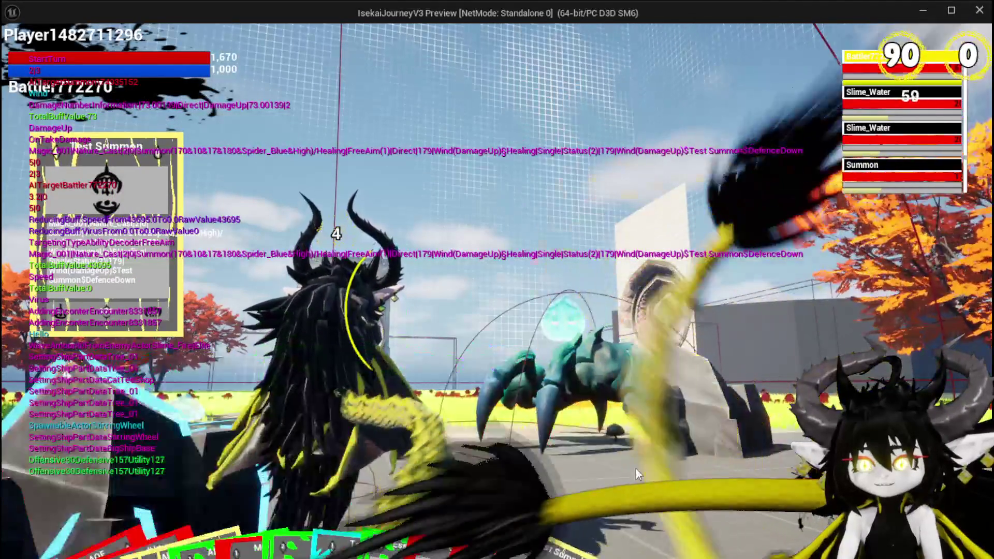
pyautogui.click(626, 489)
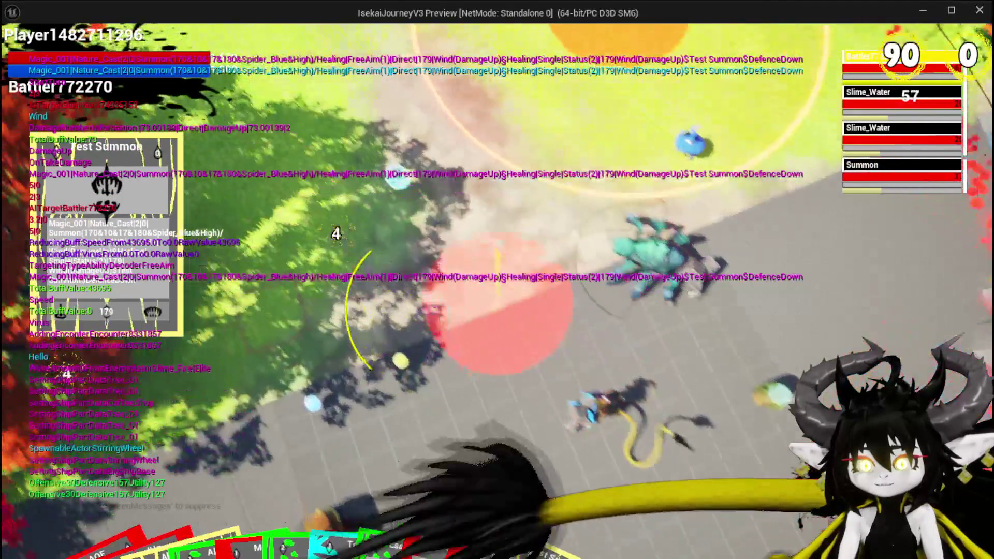
pyautogui.click(497, 305)
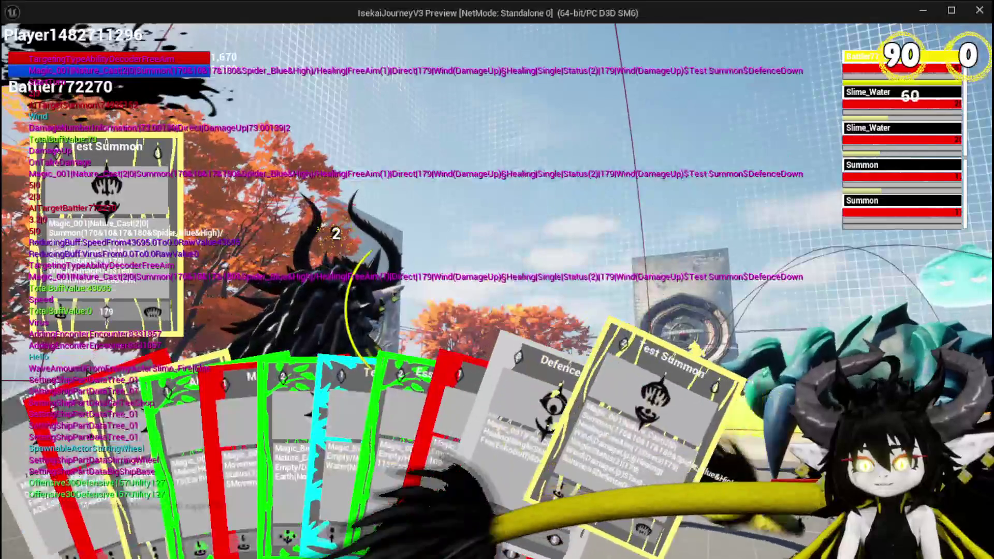
# Step: Cast Fire SpeedUp on the Slime_Water targets until beaten, then answer the new encounter prompt
pyautogui.click(598, 481)
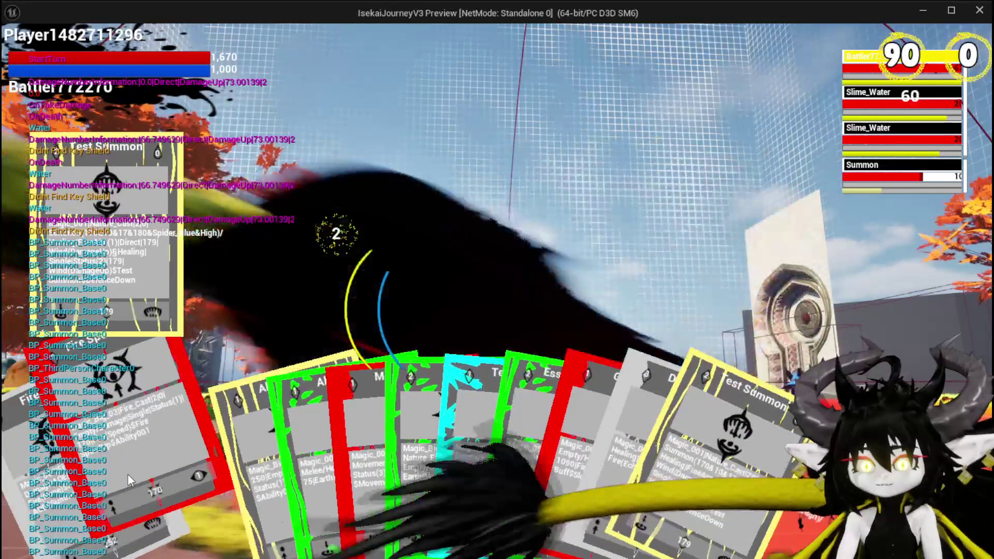
pyautogui.click(128, 474)
pyautogui.press('e')
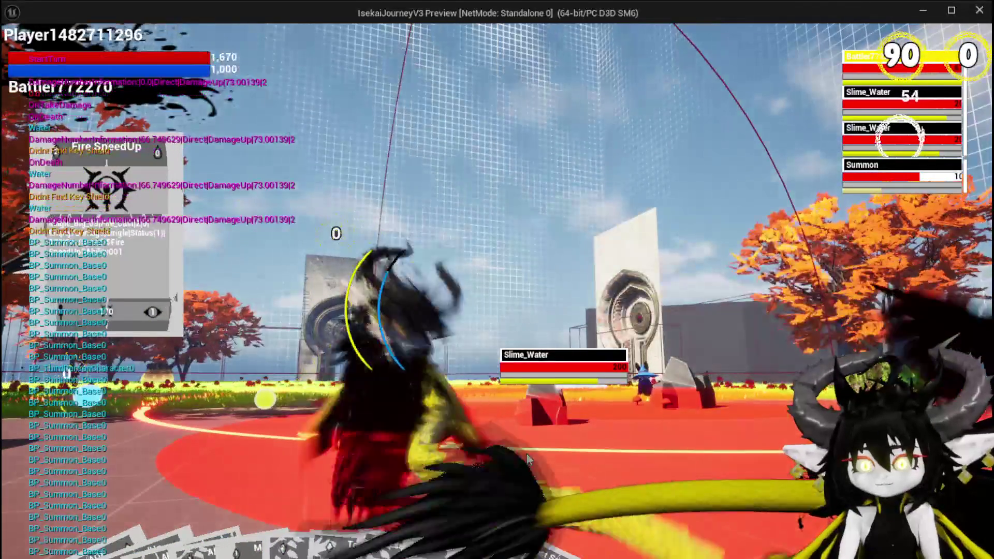
pyautogui.press('e')
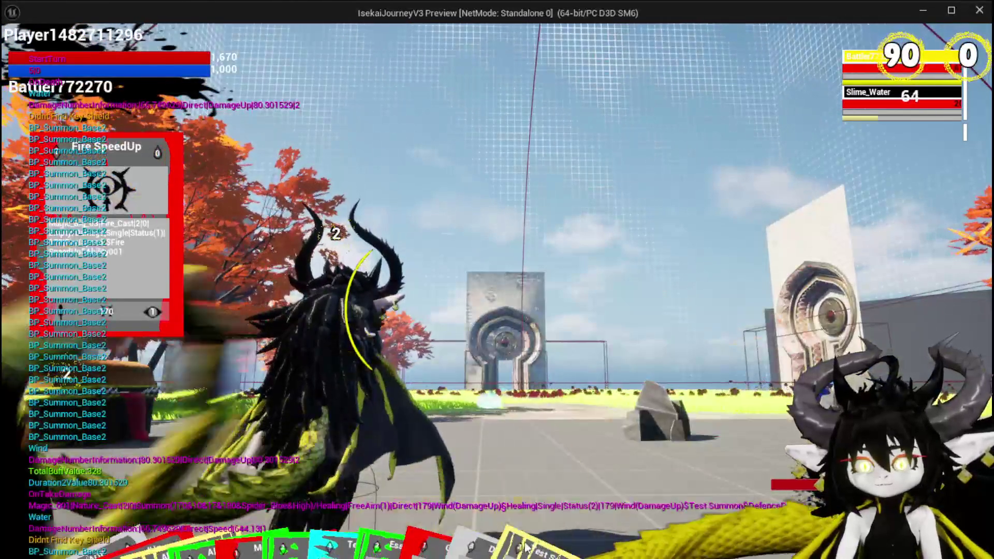
pyautogui.moveTo(412, 510)
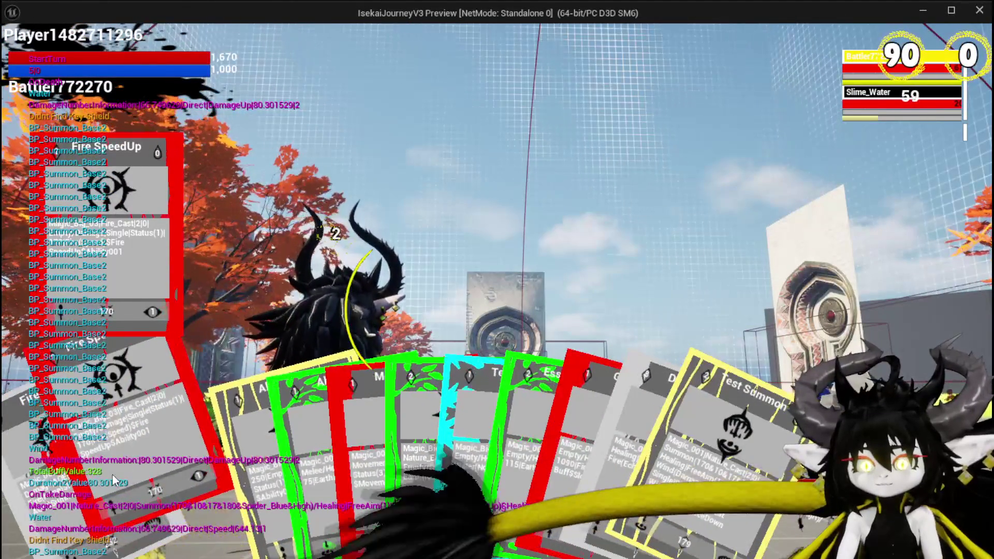
pyautogui.click(112, 474)
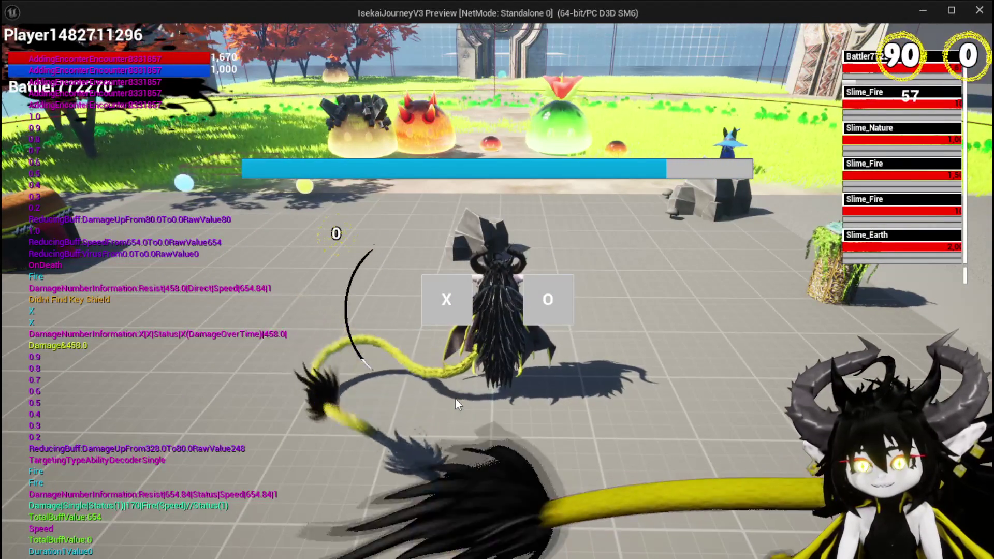
pyautogui.click(448, 298)
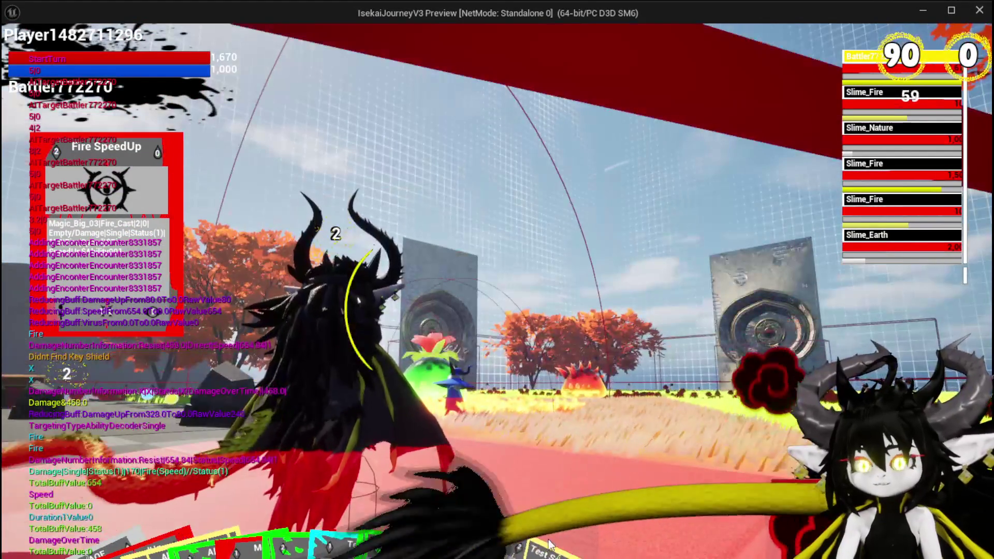
# Step: Place a Test Summon on the battlefield and cast Fire SpeedUp on the second slime wave
pyautogui.moveTo(550, 544)
pyautogui.click(636, 488)
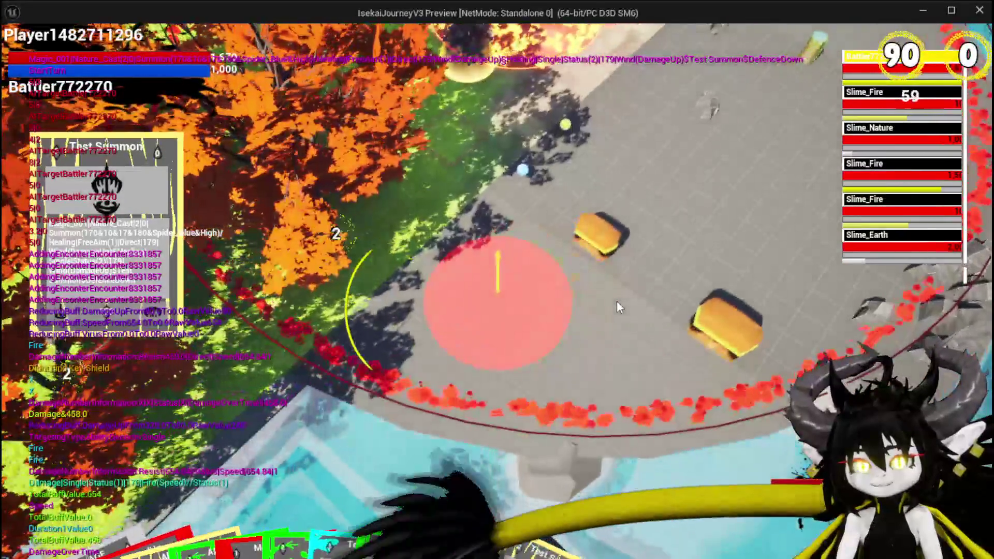
pyautogui.click(617, 301)
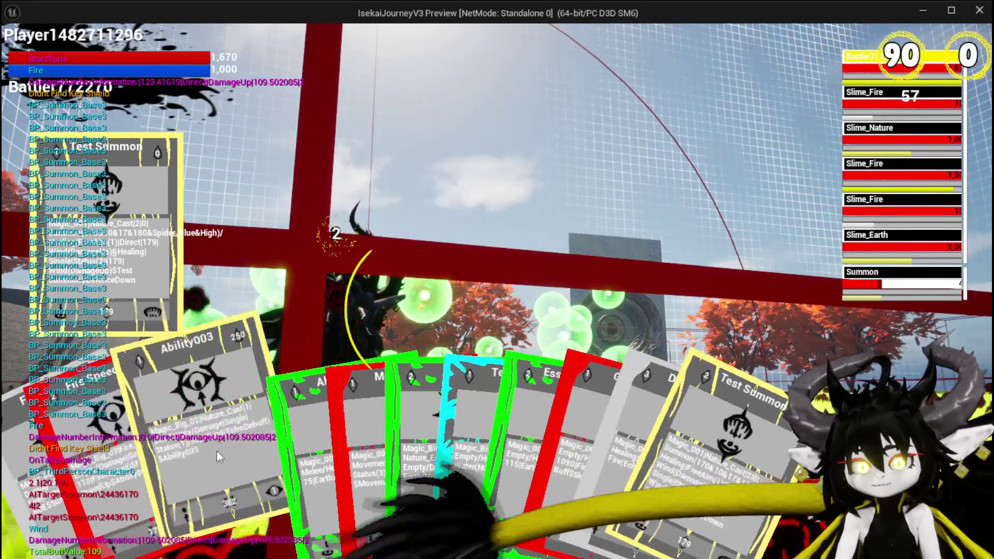
pyautogui.click(77, 459)
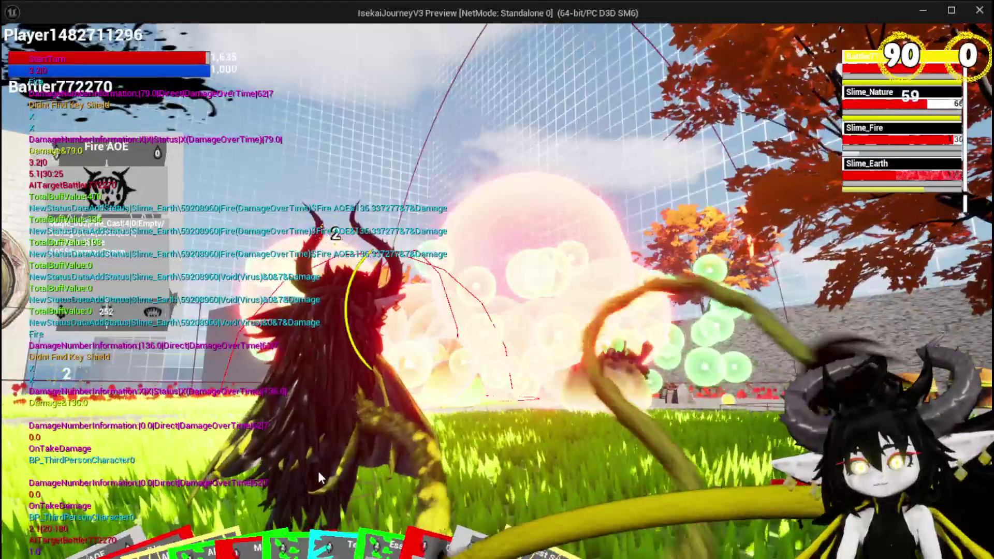
# Step: Cast Test Summon and Fire SpeedUp, cycling targets through Slime_Fire, Slime_Earth and Slime_Nature
pyautogui.click(595, 461)
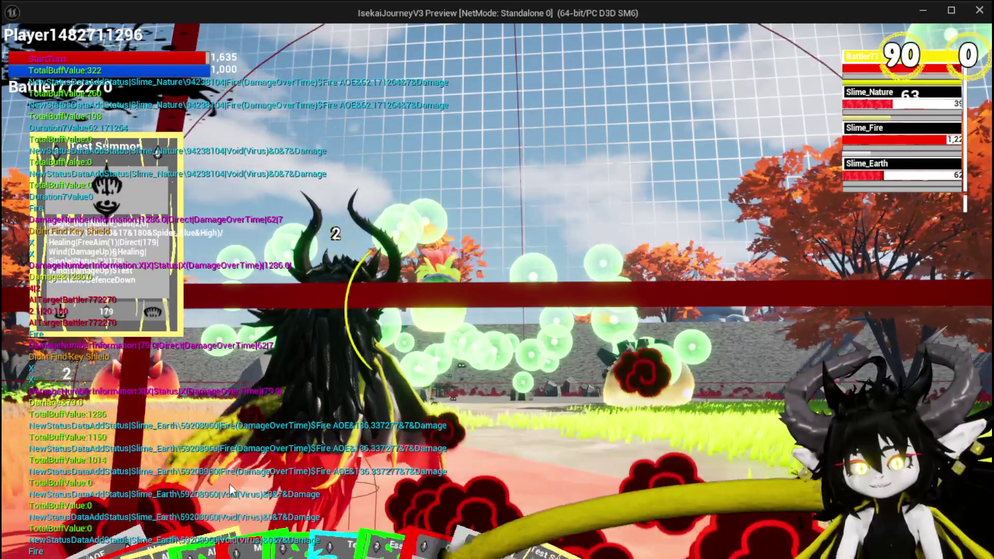
pyautogui.click(291, 440)
pyautogui.press('e')
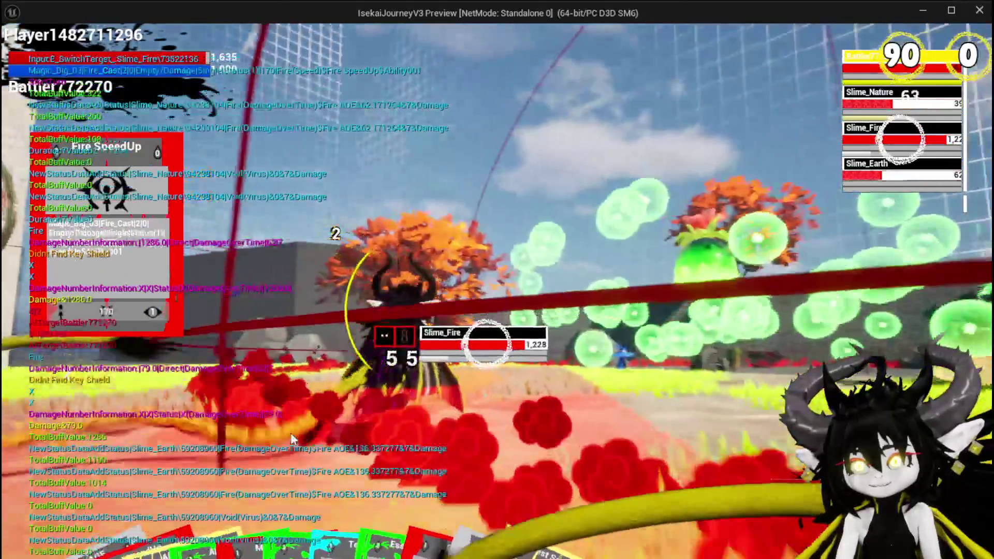
pyautogui.press('e')
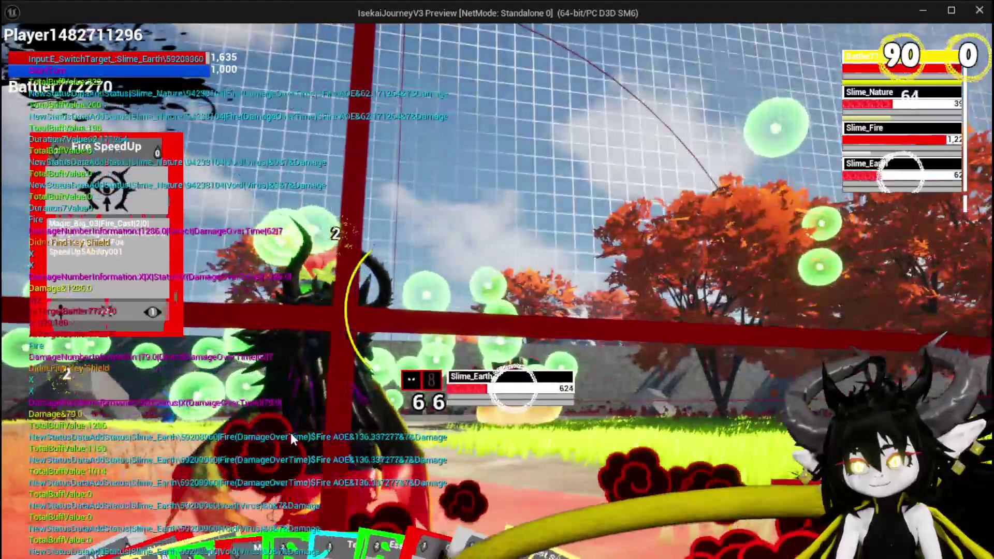
pyautogui.press('e')
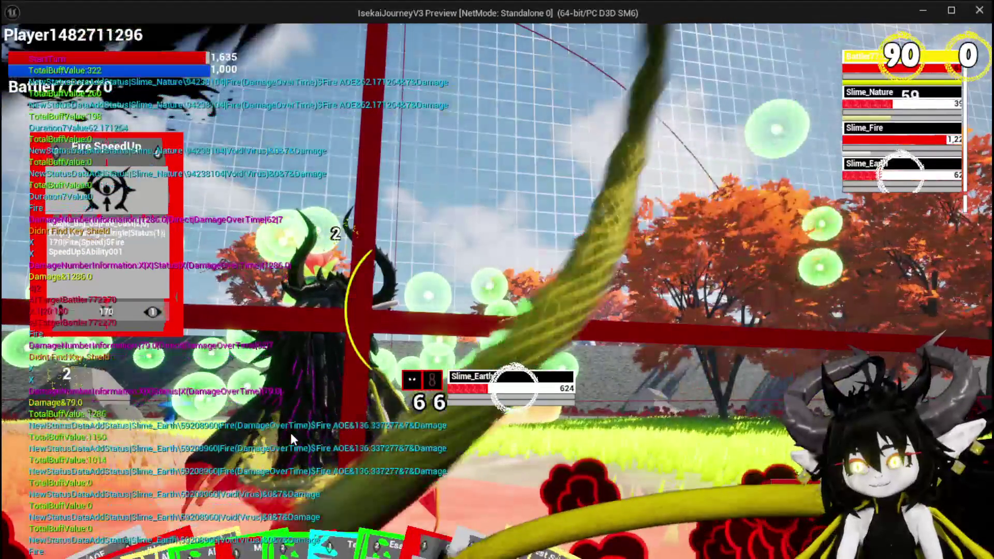
pyautogui.press('e')
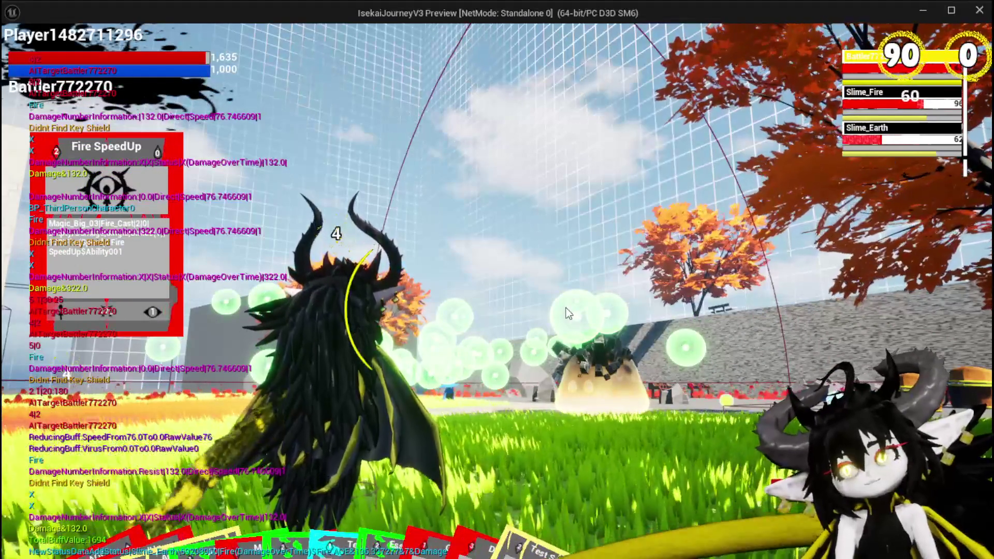
pyautogui.moveTo(607, 487)
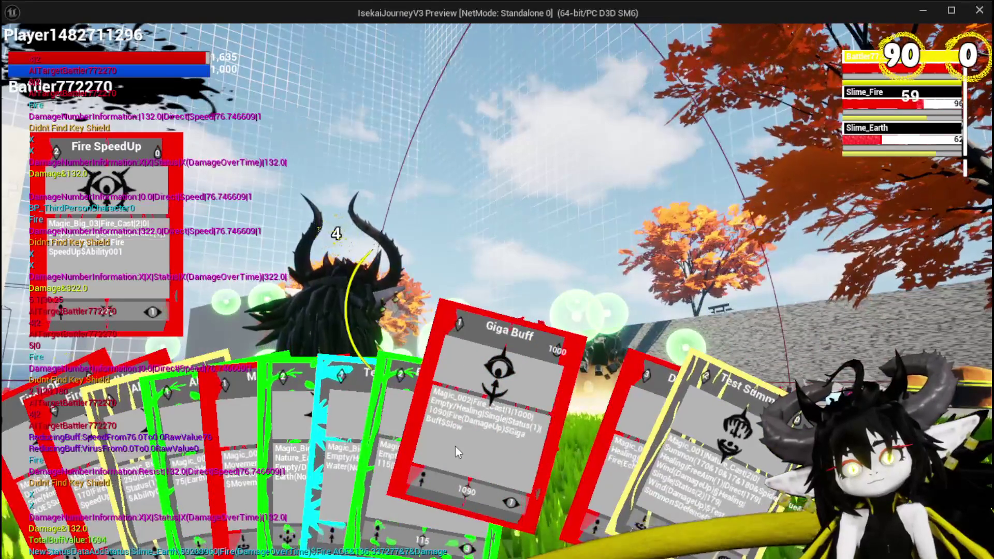
# Step: Play Giga Buff, Fire SpeedUp and Pillar at the fire slime to win the battle
pyautogui.click(456, 447)
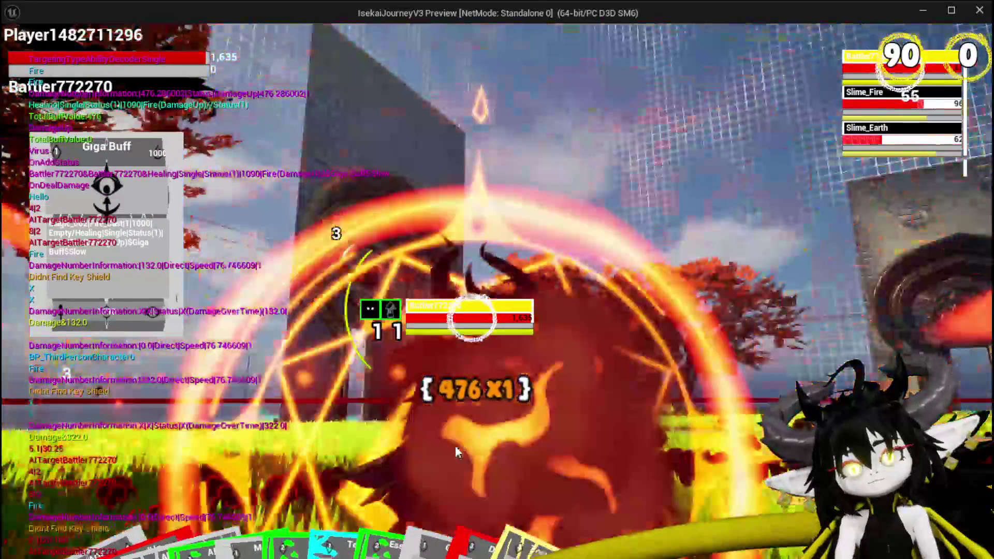
pyautogui.click(127, 492)
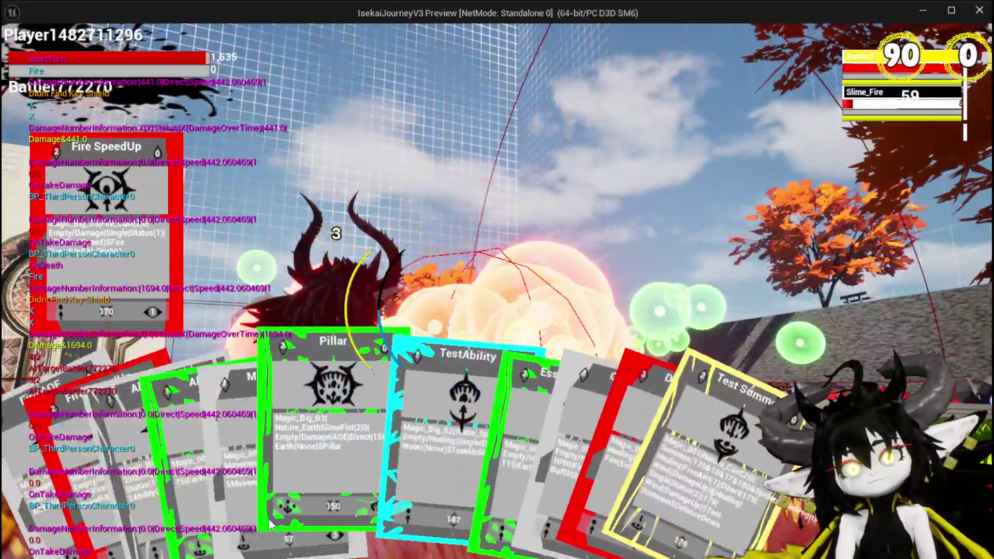
pyautogui.click(332, 461)
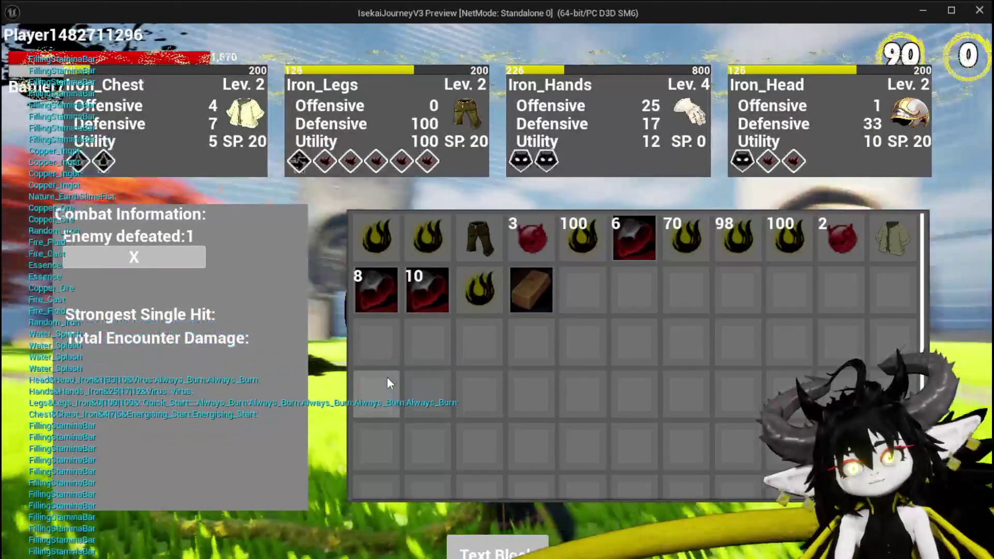
# Step: Close the inventory, save the game from the pause menu, and return to the editor
pyautogui.moveTo(361, 244)
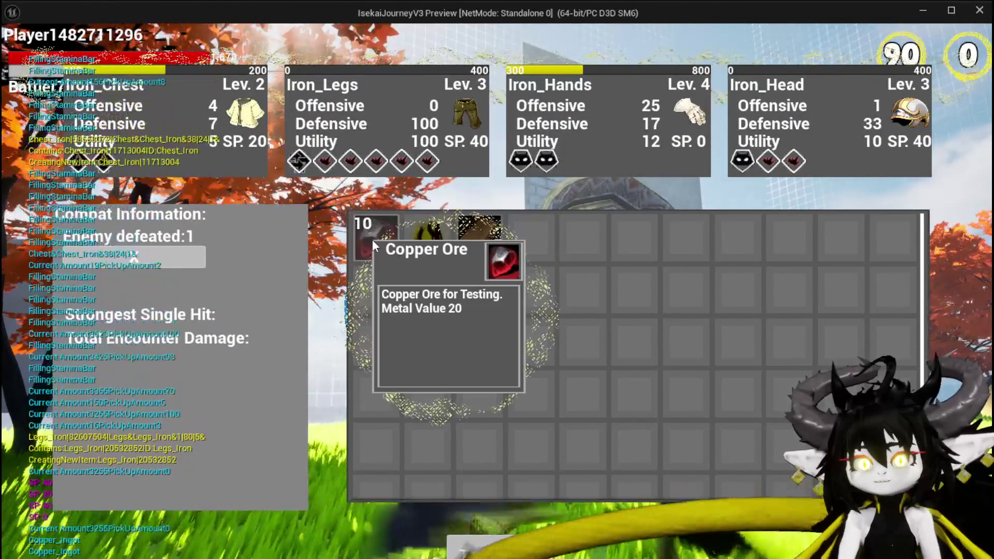
pyautogui.press('Tab')
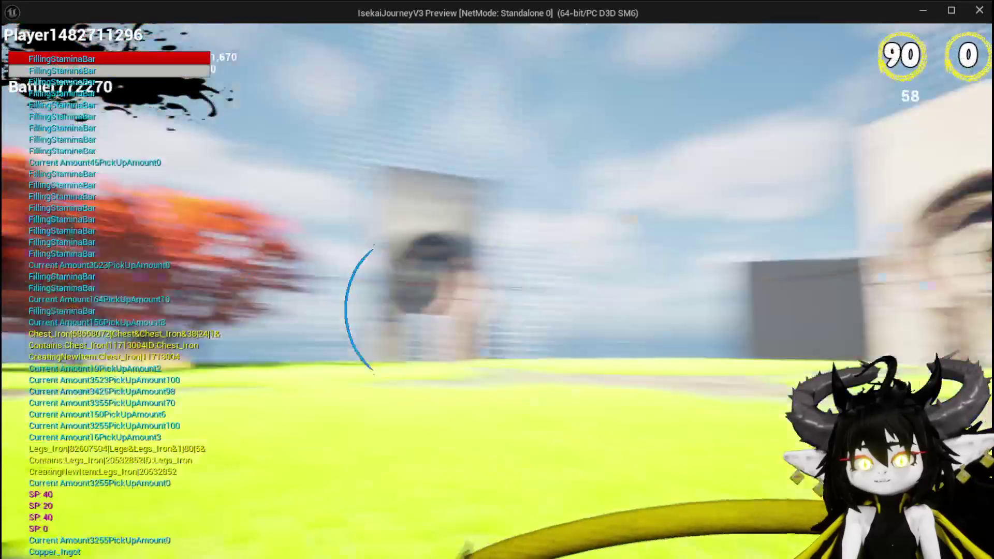
pyautogui.press('space')
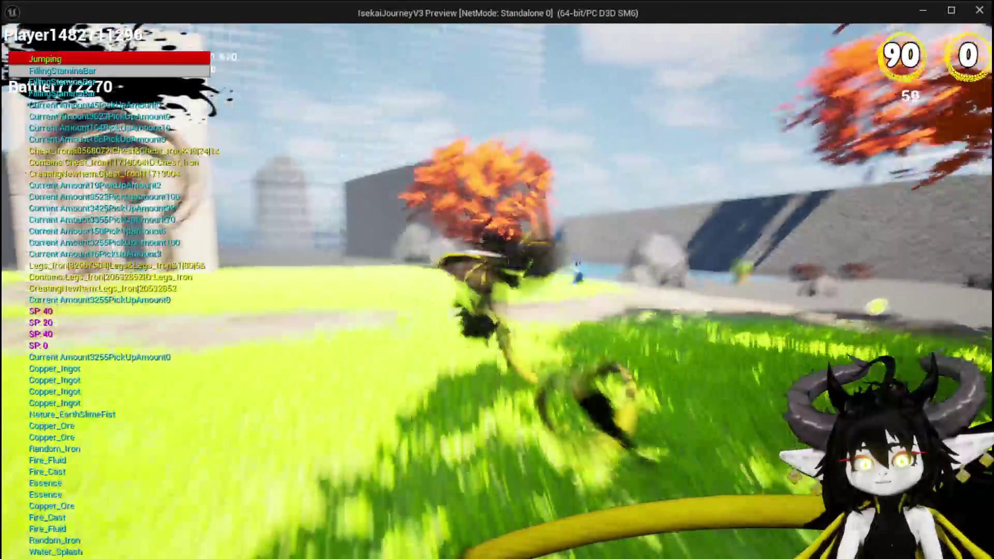
pyautogui.press('Escape')
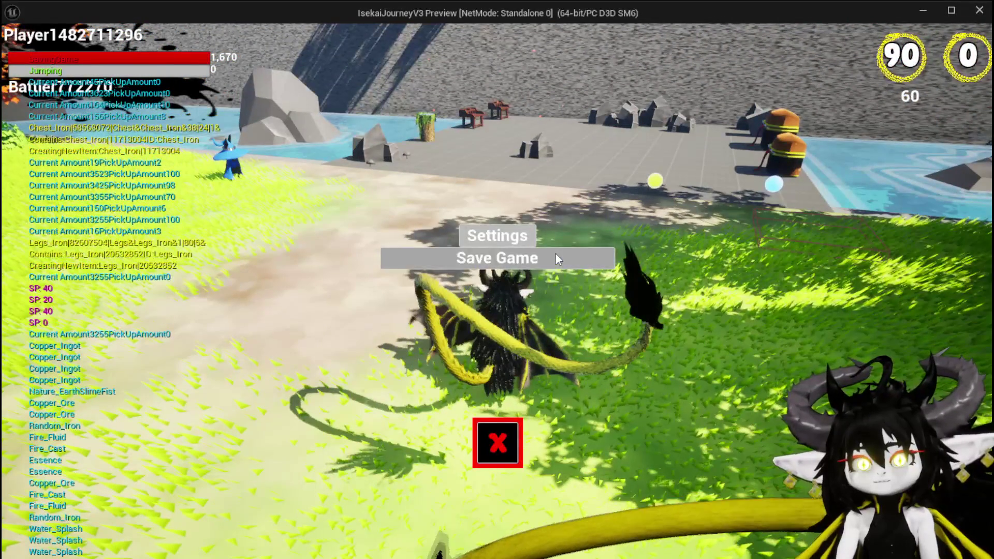
pyautogui.click(556, 254)
pyautogui.hotkey('alt', 'Tab')
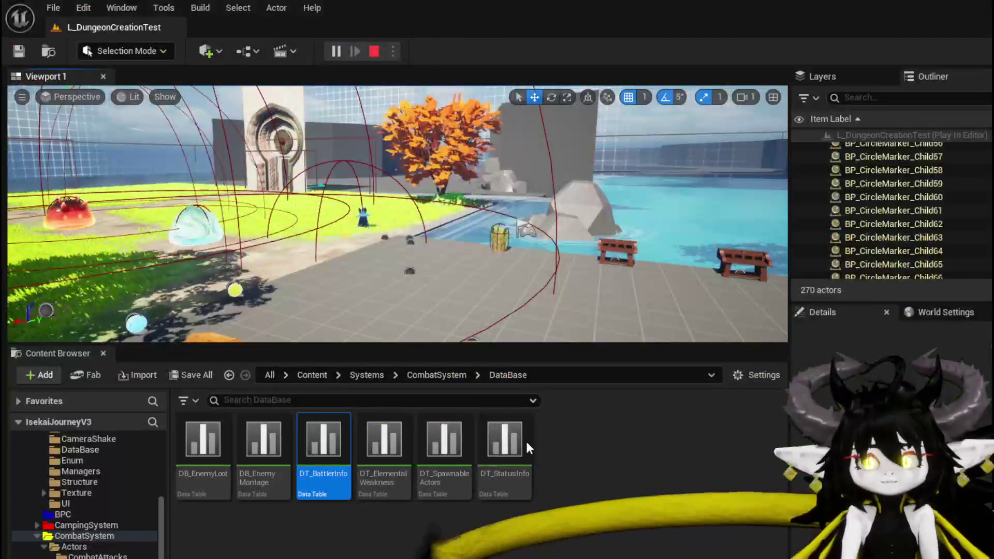
# Step: Restart the play preview and load the Test Summon ability in the workbench editor
pyautogui.press('Escape')
pyautogui.click(334, 53)
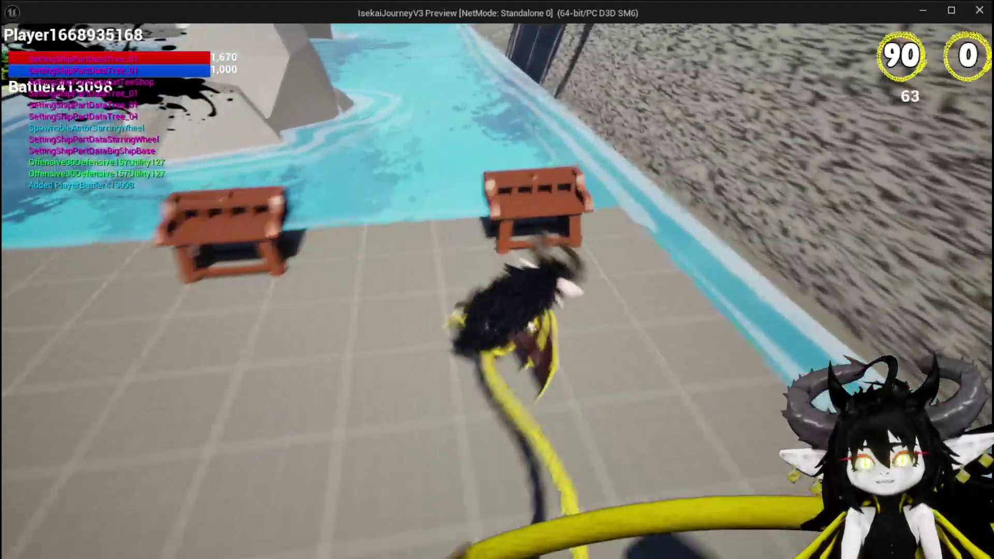
pyautogui.click(68, 46)
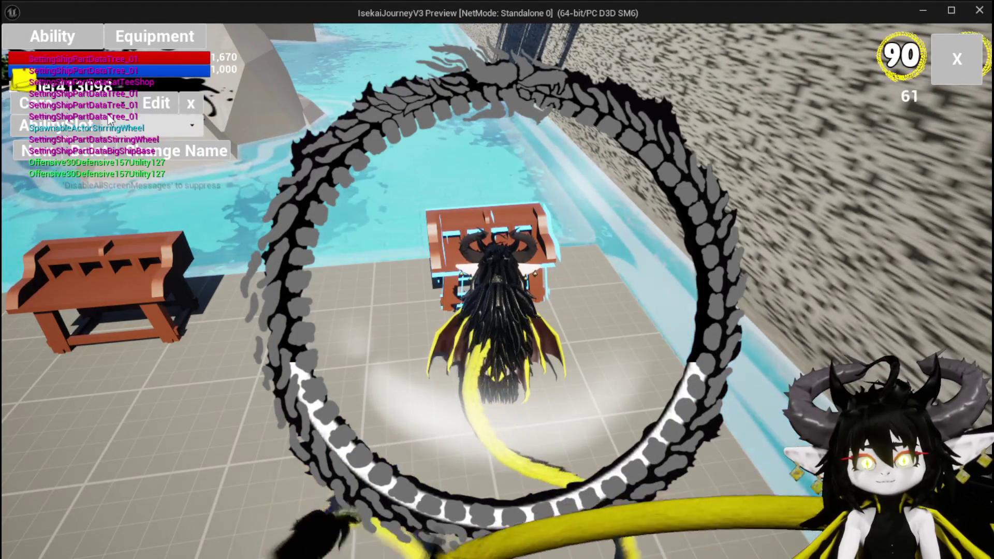
pyautogui.click(120, 129)
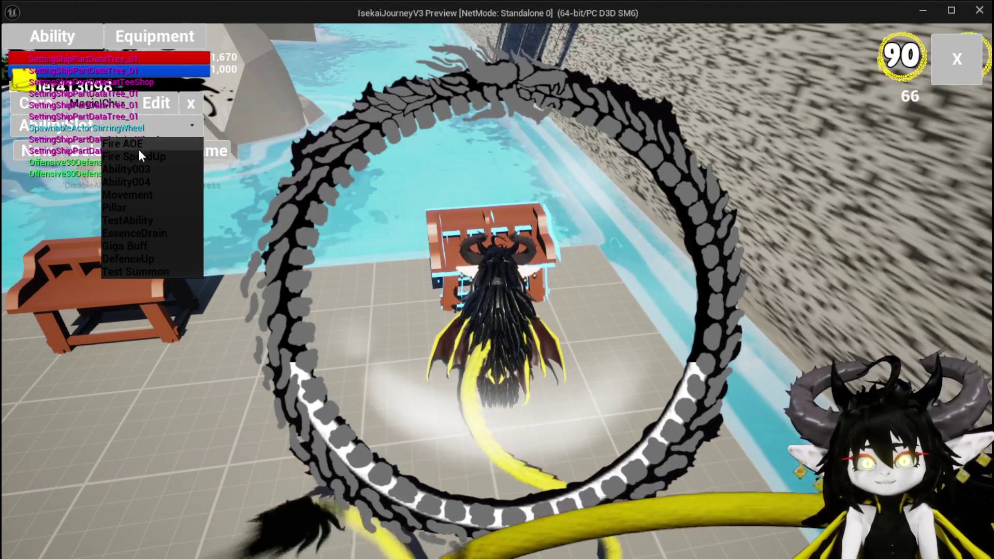
pyautogui.click(141, 269)
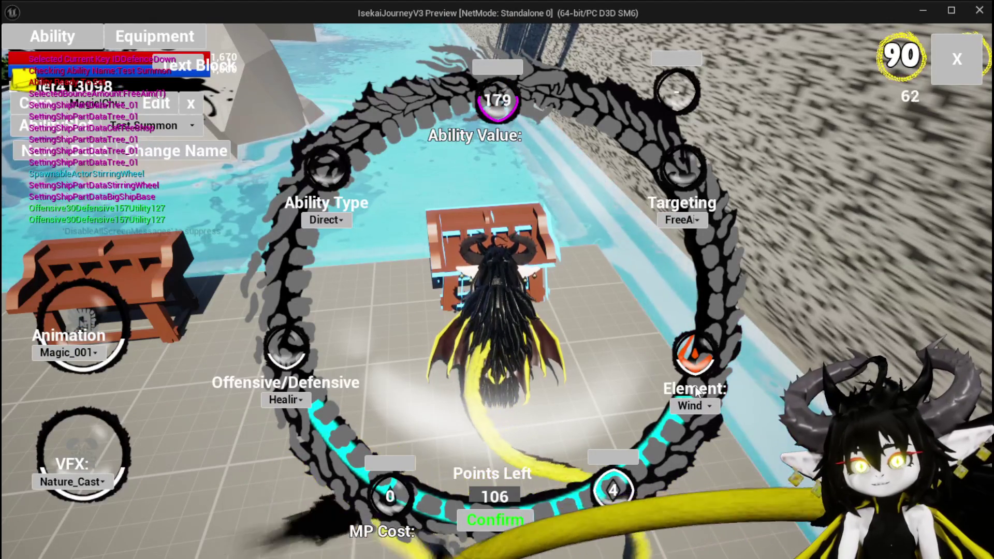
# Step: Set Test Summon's element to Earth, VFX to Nature_Cast, and make it deal Damage
pyautogui.click(713, 408)
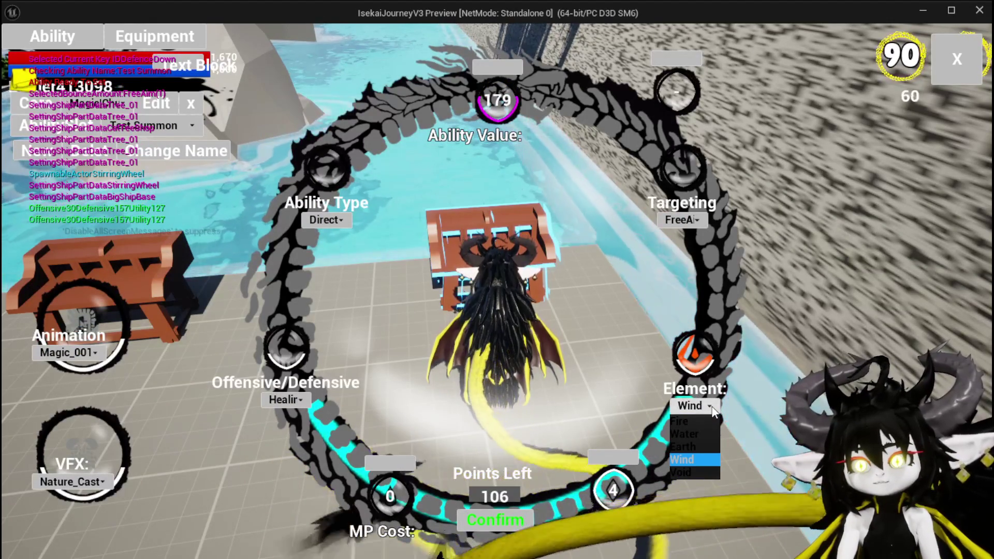
pyautogui.click(700, 448)
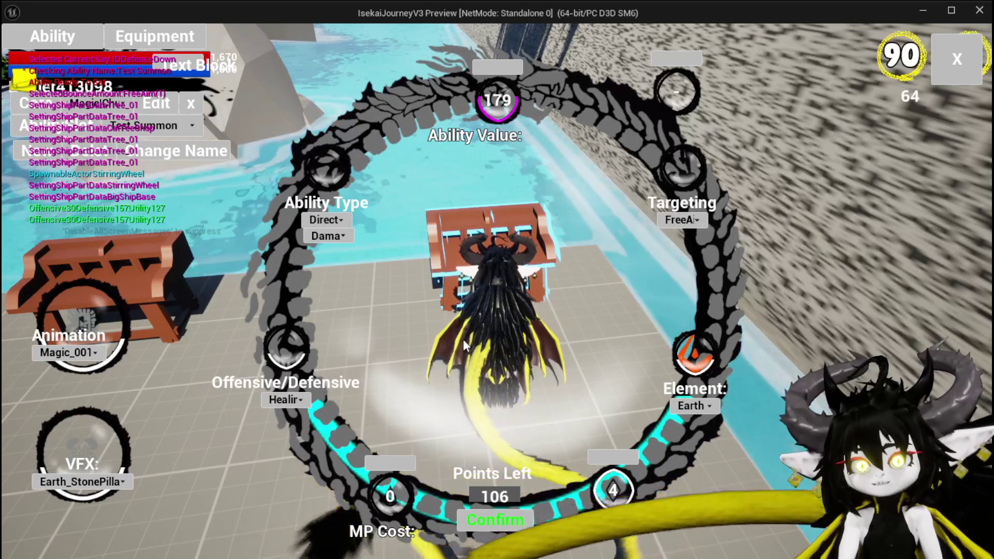
pyautogui.click(122, 482)
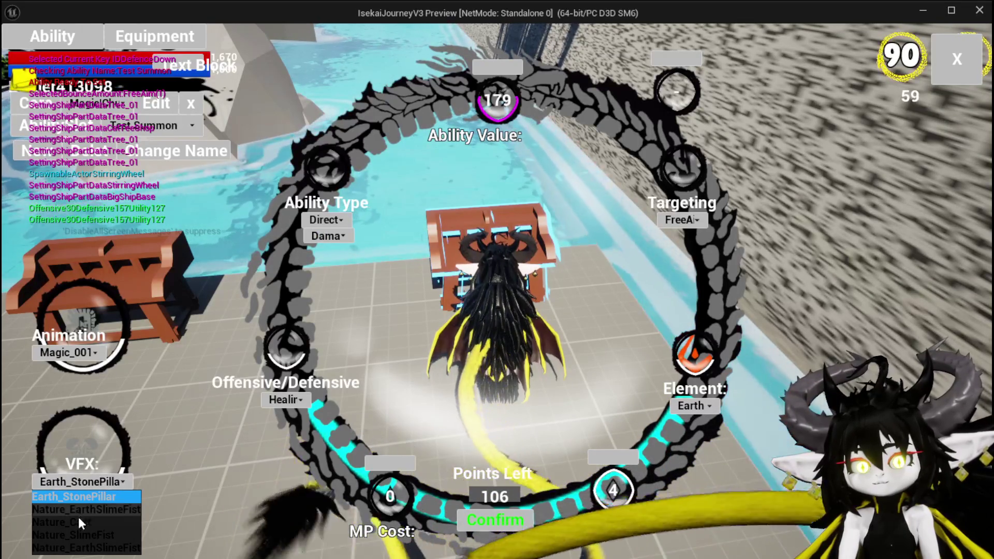
pyautogui.click(77, 519)
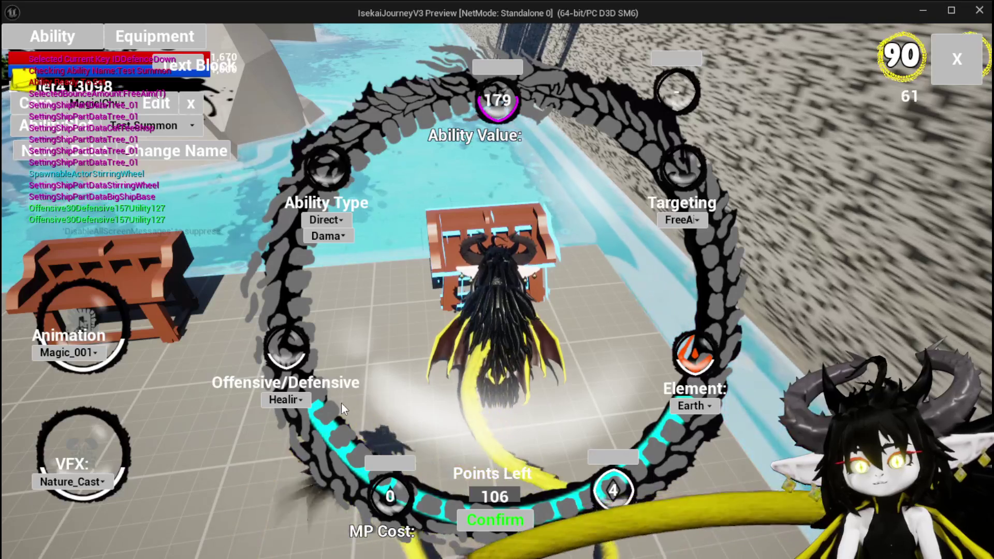
pyautogui.click(285, 417)
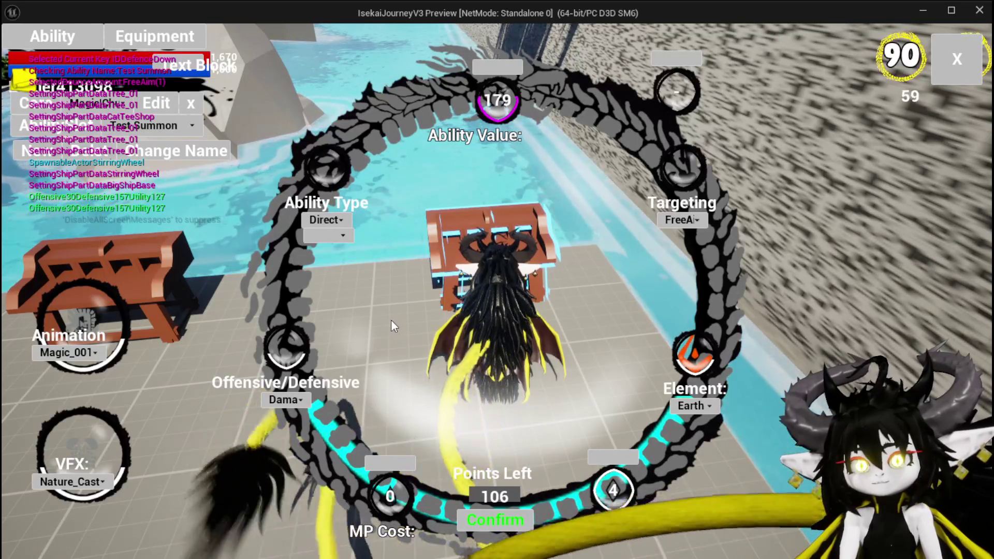
pyautogui.click(319, 223)
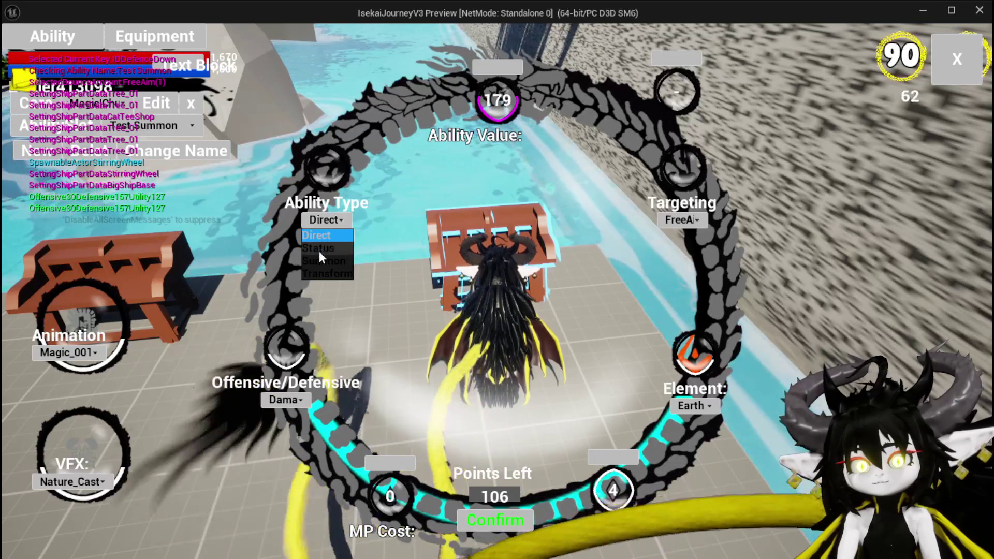
# Step: Make Test Summon a Summon type with Low priority and Turtle_Blue appearance
pyautogui.click(325, 263)
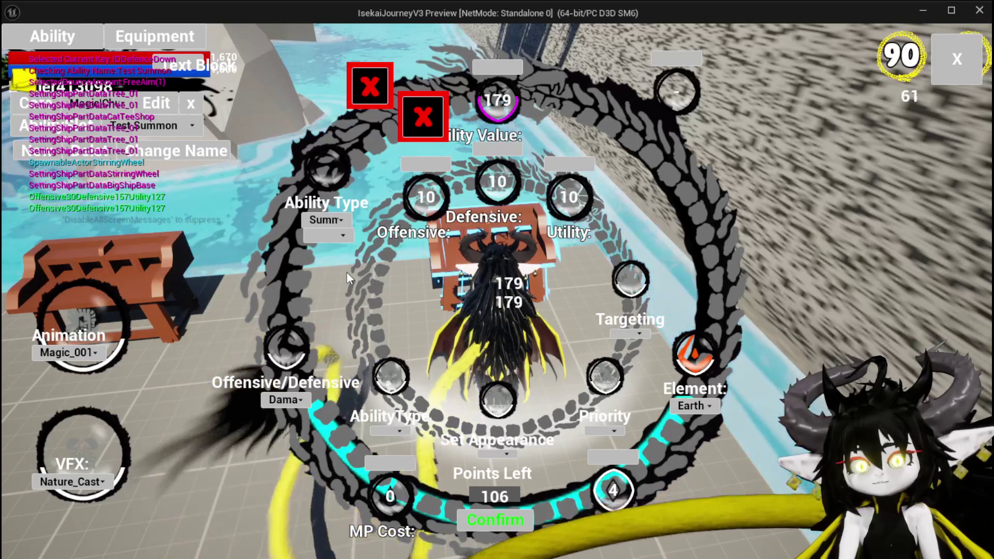
pyautogui.click(604, 433)
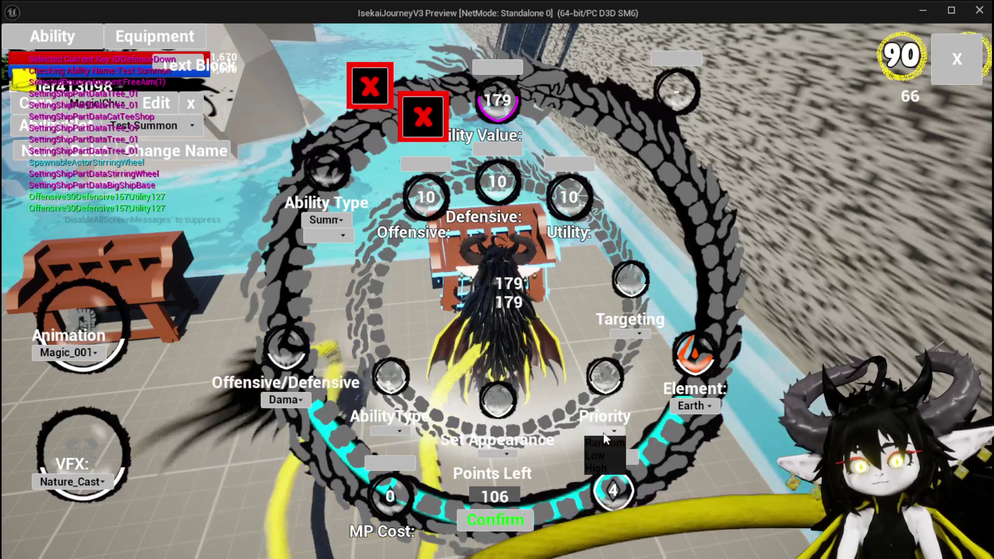
pyautogui.click(607, 451)
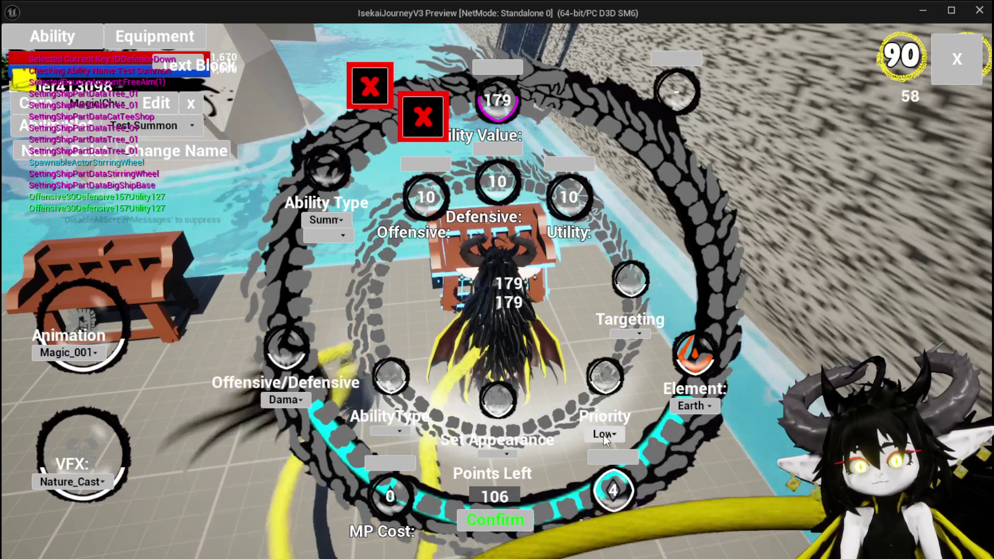
pyautogui.click(503, 455)
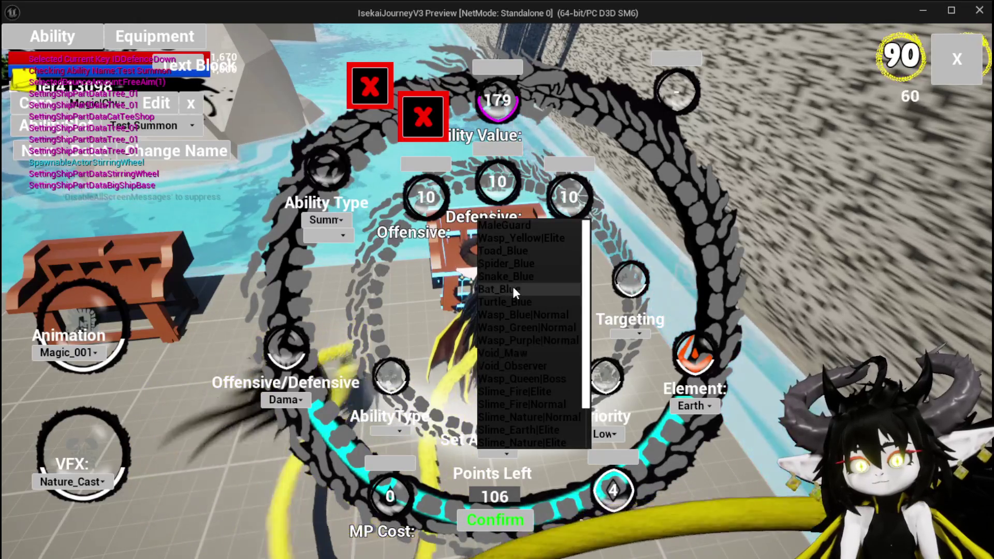
pyautogui.click(514, 303)
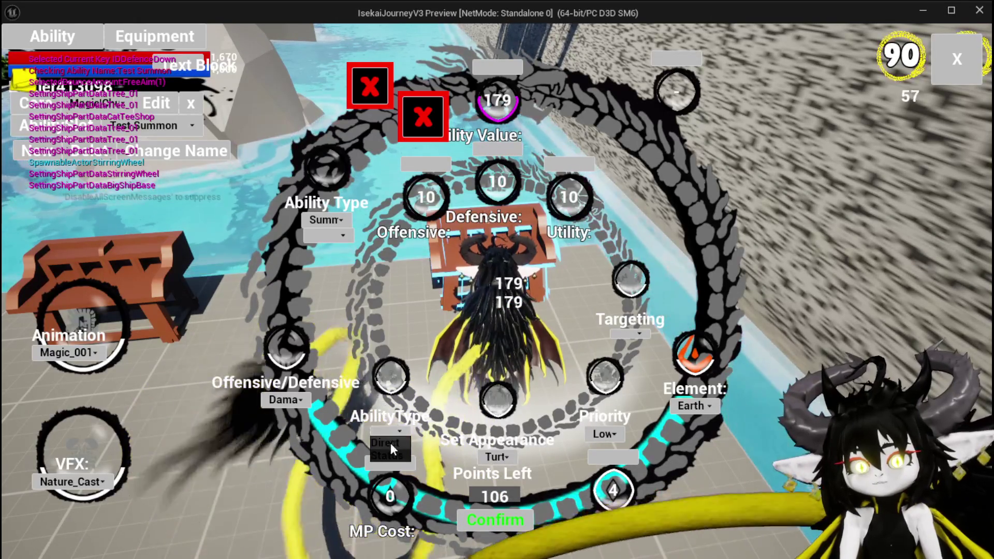
# Step: Give the summon Direct attacks, Single targeting, Defensive 200 and Utility 101
pyautogui.click(392, 443)
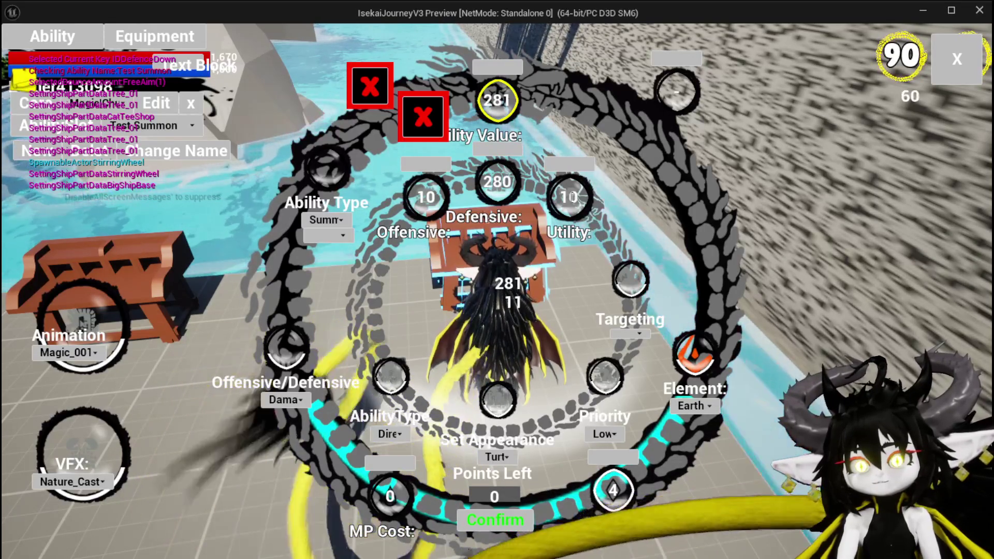
pyautogui.click(604, 198)
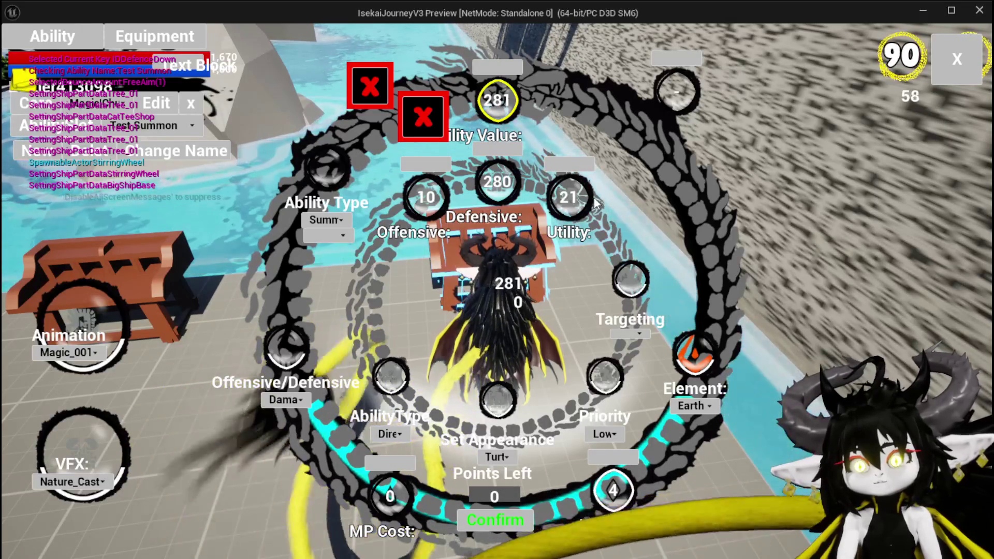
pyautogui.click(629, 338)
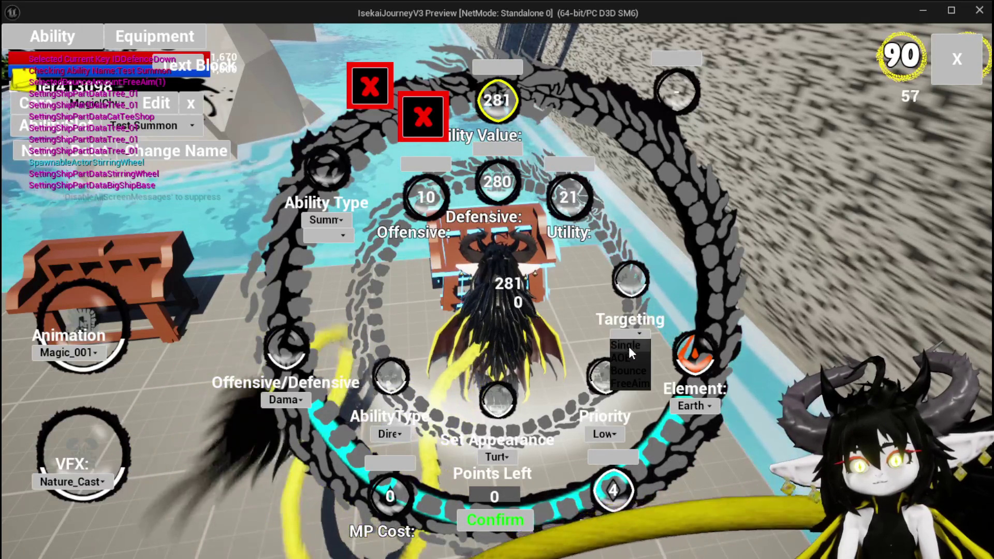
pyautogui.click(628, 346)
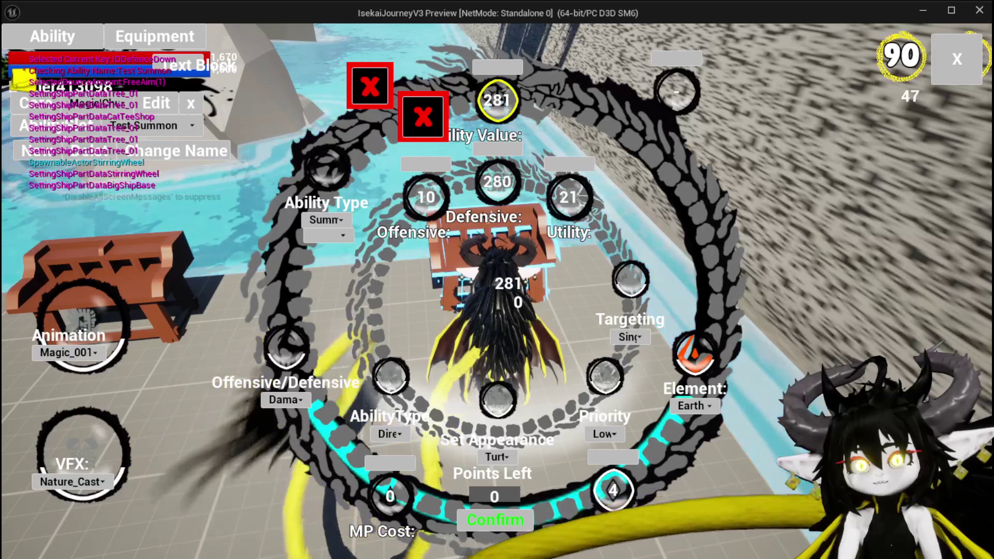
pyautogui.scroll(-4, 530, 245)
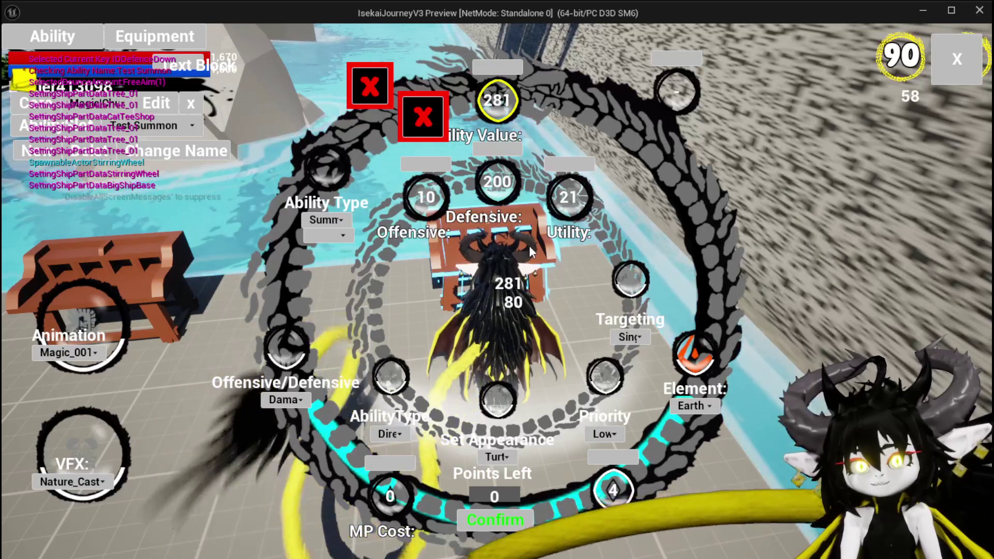
pyautogui.scroll(4, 579, 247)
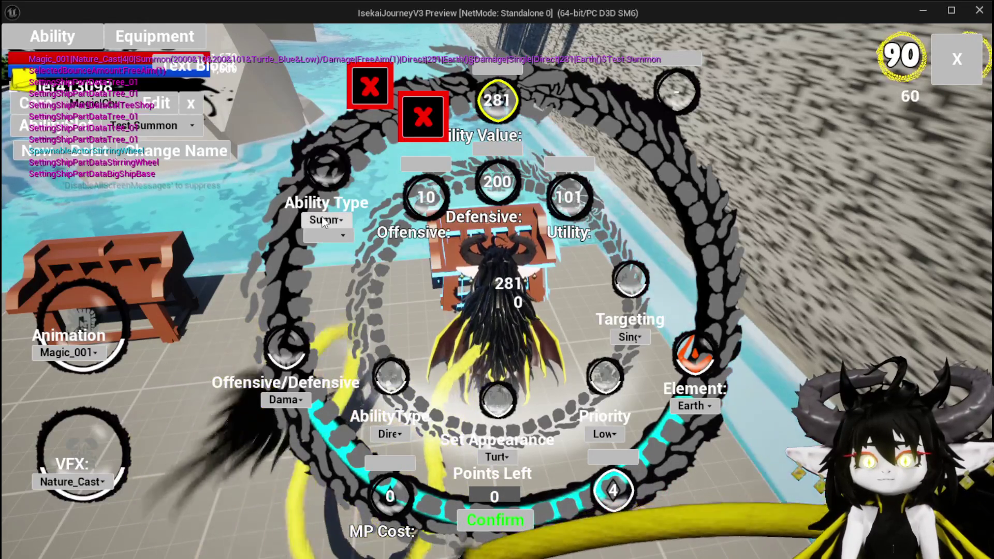
pyautogui.click(327, 236)
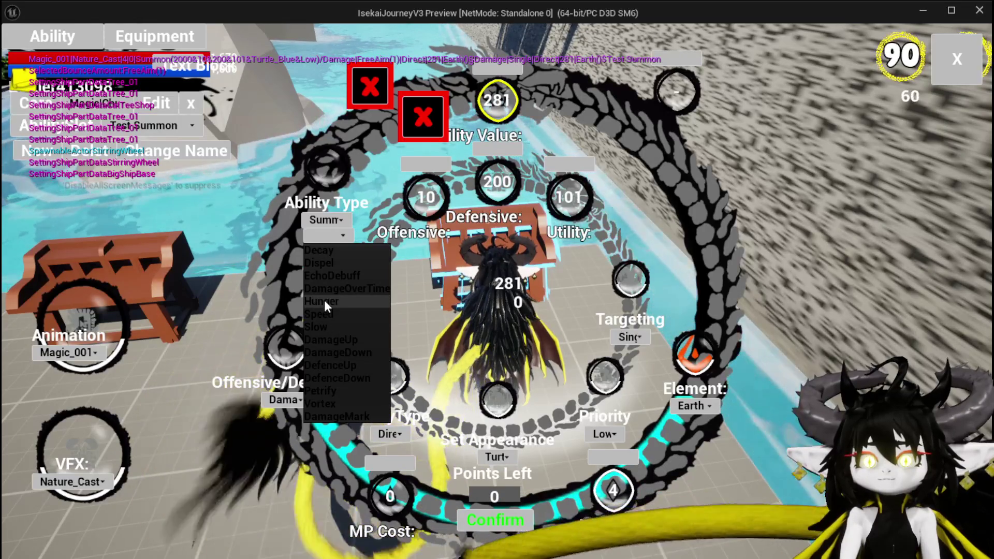
# Step: Add the Hunger effect, confirm the Test Summon ability, and close the ability editor
pyautogui.click(324, 301)
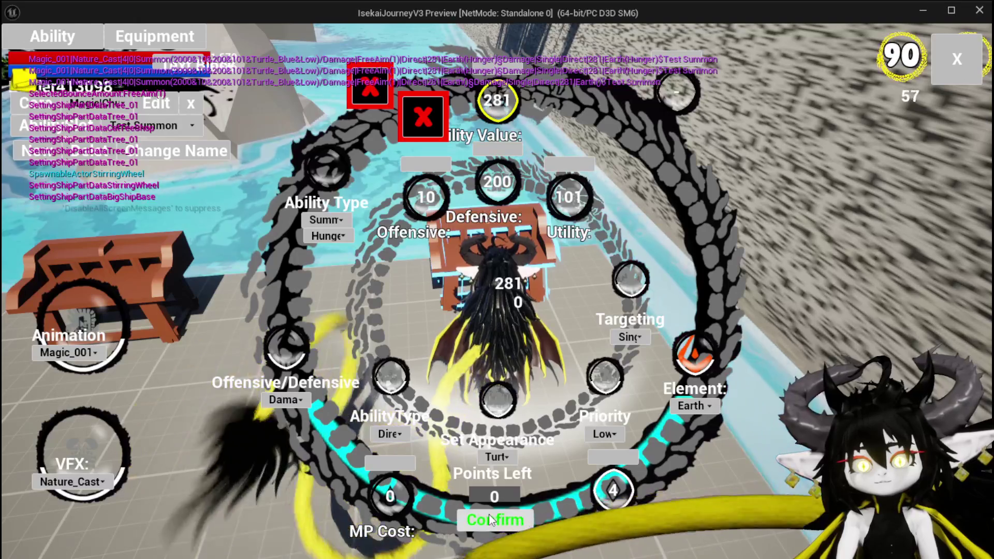
pyautogui.click(489, 514)
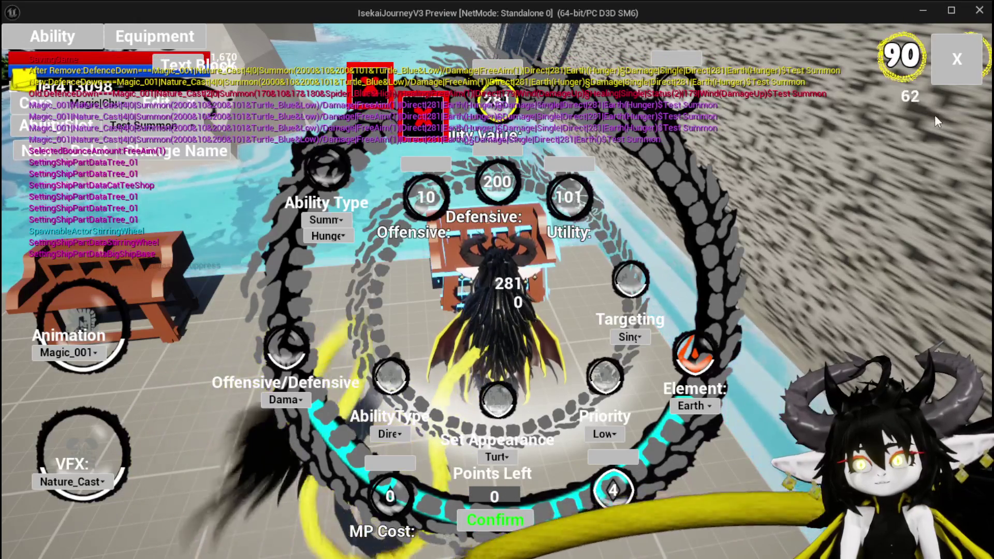
pyautogui.click(958, 69)
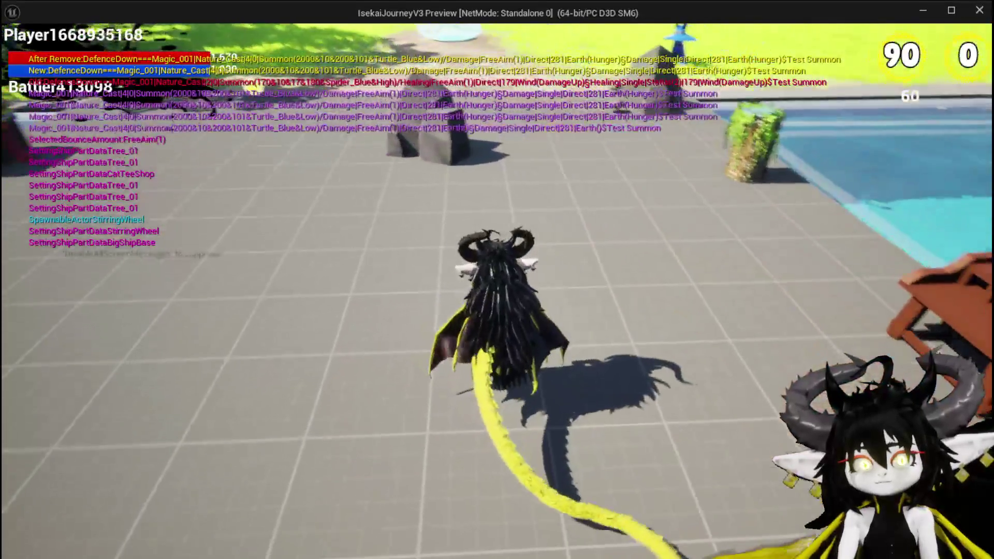
pyautogui.press('Escape')
# Step: Save the game, then set the Turtle_Blue row's Data in DT_BattlerInfo to Void
pyautogui.click(464, 261)
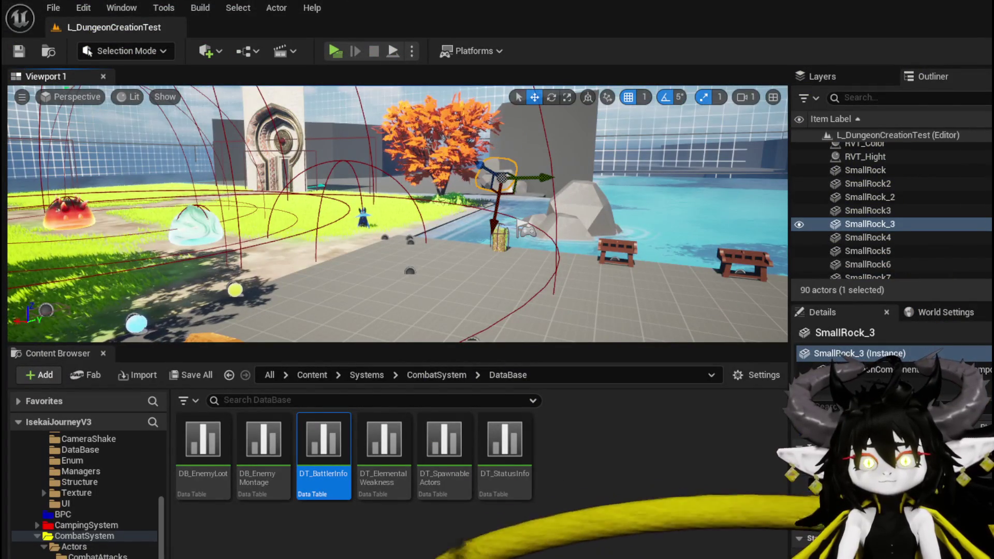
pyautogui.doubleClick(342, 437)
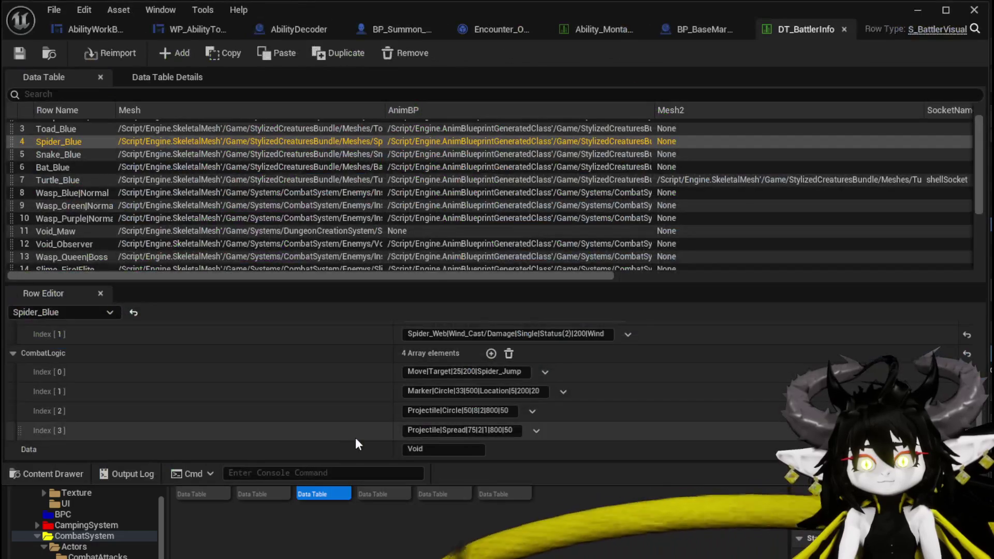
pyautogui.click(69, 180)
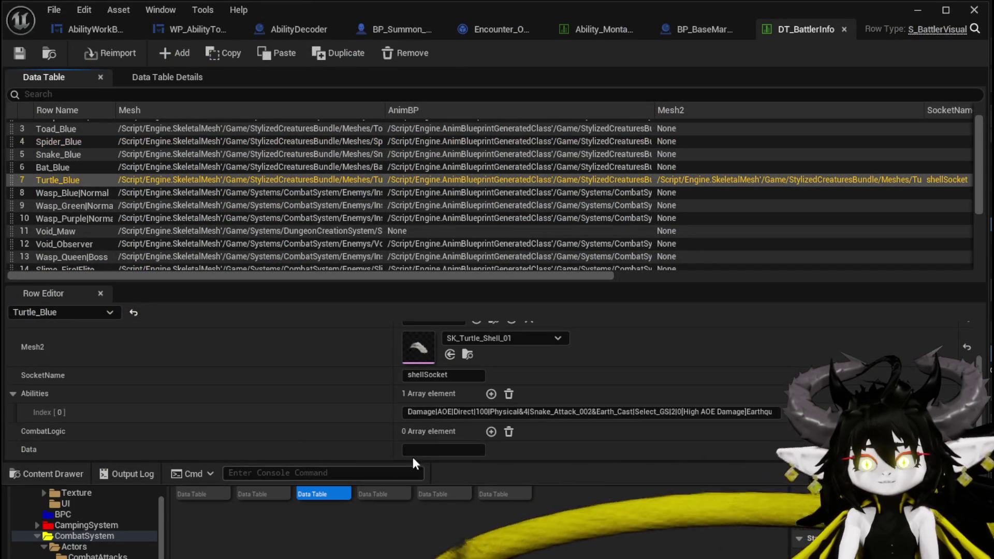
pyautogui.click(425, 448)
pyautogui.write('oid')
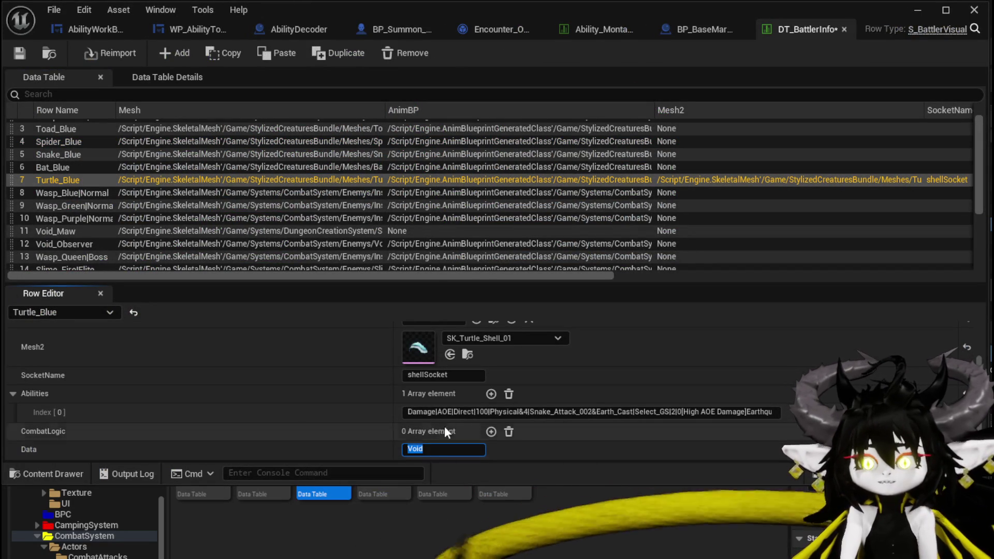
pyautogui.scroll(3, 423, 361)
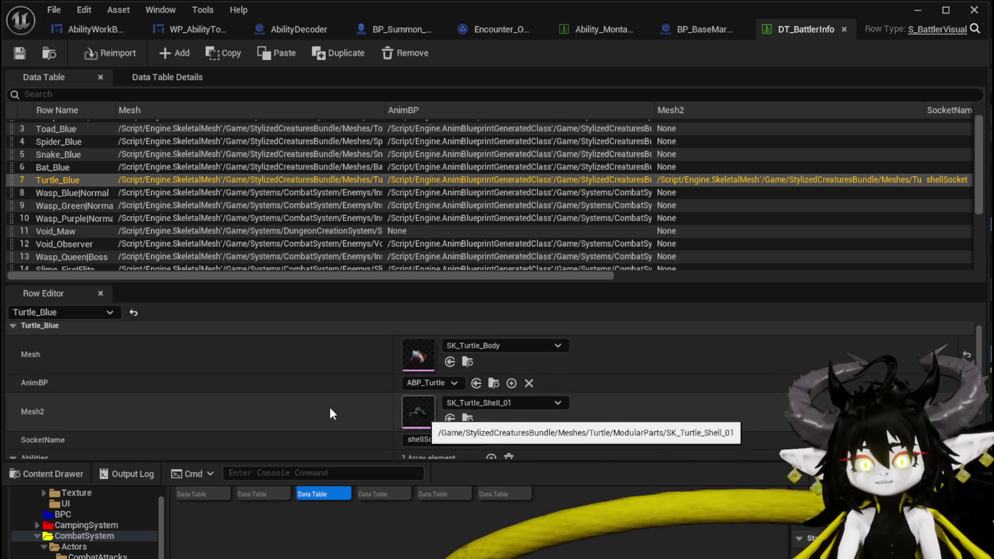
pyautogui.scroll(-3, 327, 415)
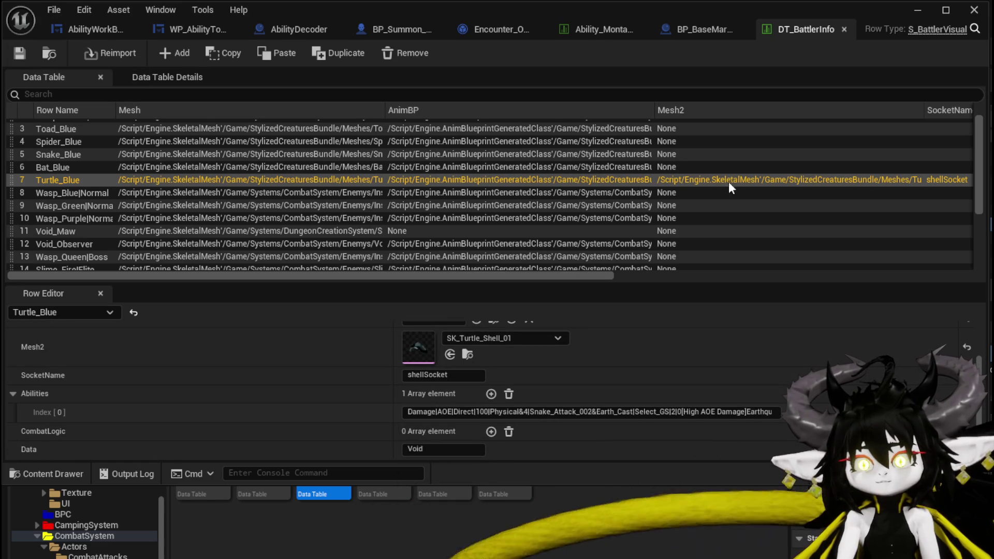
pyautogui.click(917, 10)
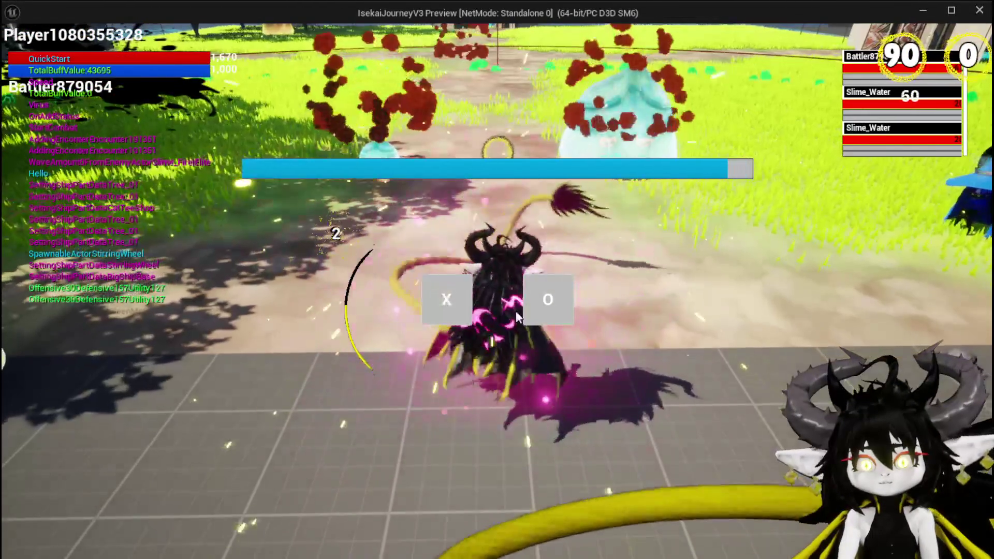
# Step: Answer the battle prompt, summon Test Summon onto its target, then cast Fire SpeedUp
pyautogui.click(464, 303)
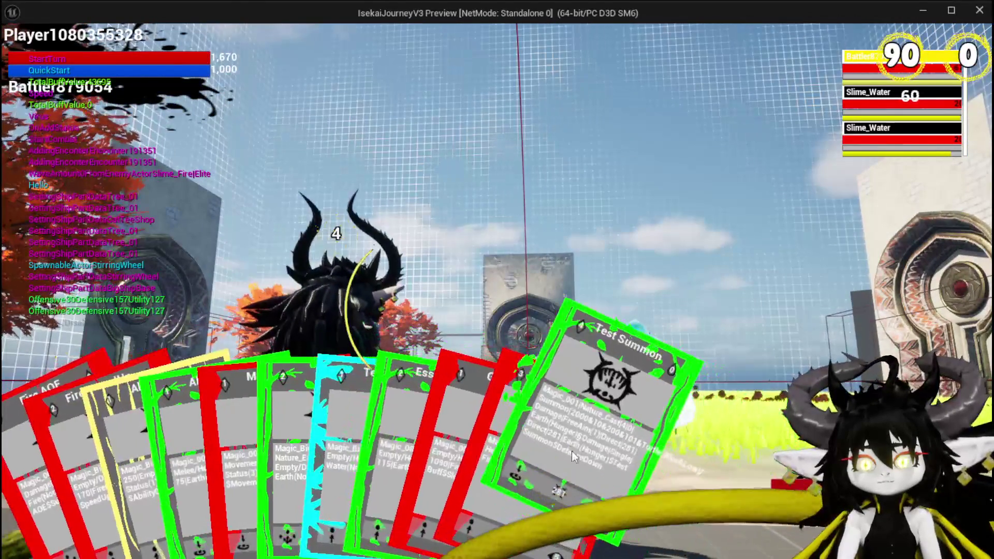
pyautogui.click(579, 439)
pyautogui.click(576, 425)
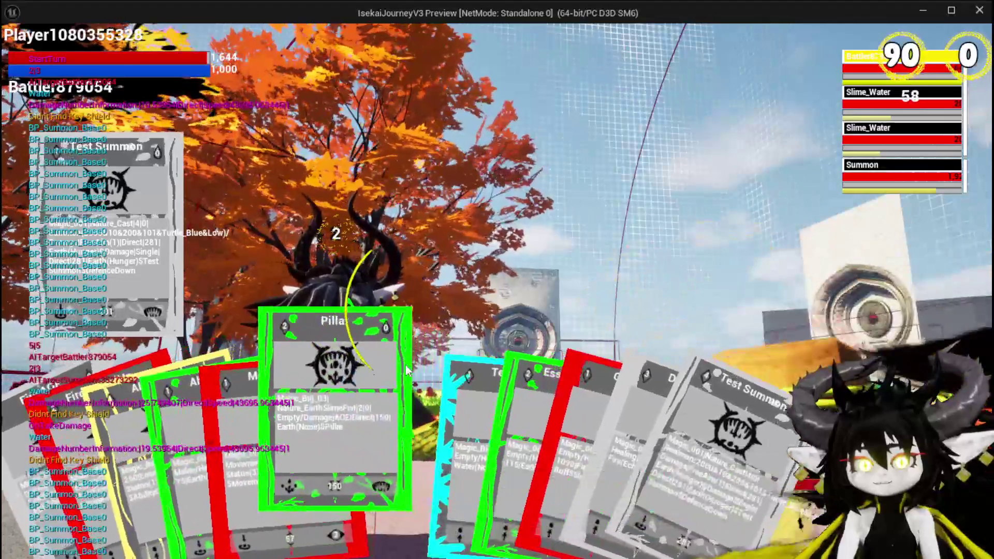
pyautogui.click(407, 371)
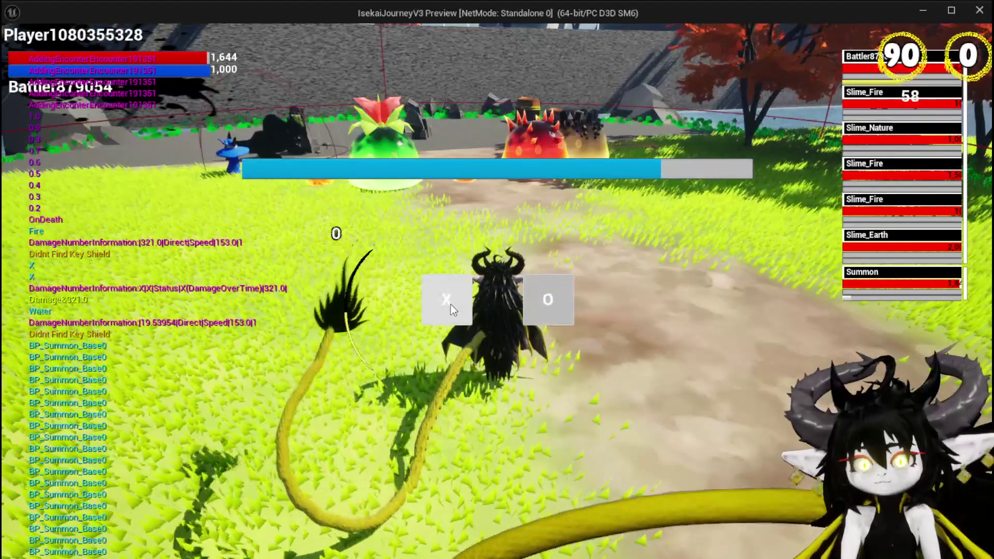
# Step: Move the character to the range edge with the Movement card, then stop the preview
pyautogui.click(451, 304)
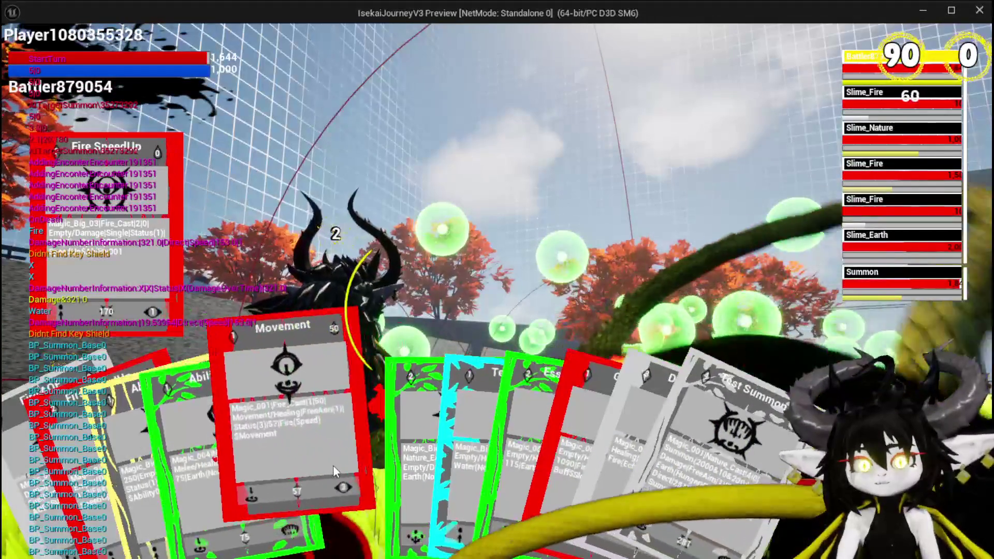
pyautogui.click(278, 429)
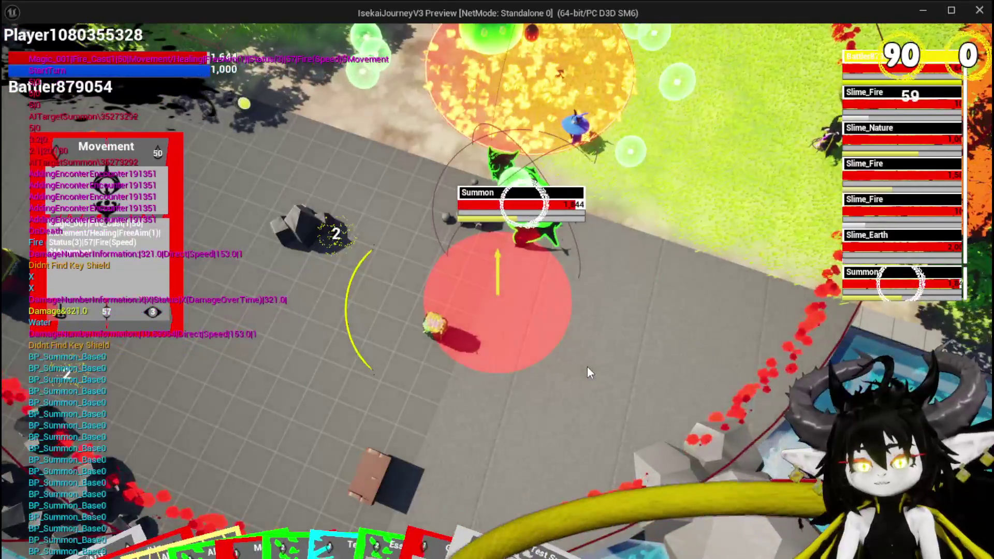
pyautogui.click(587, 366)
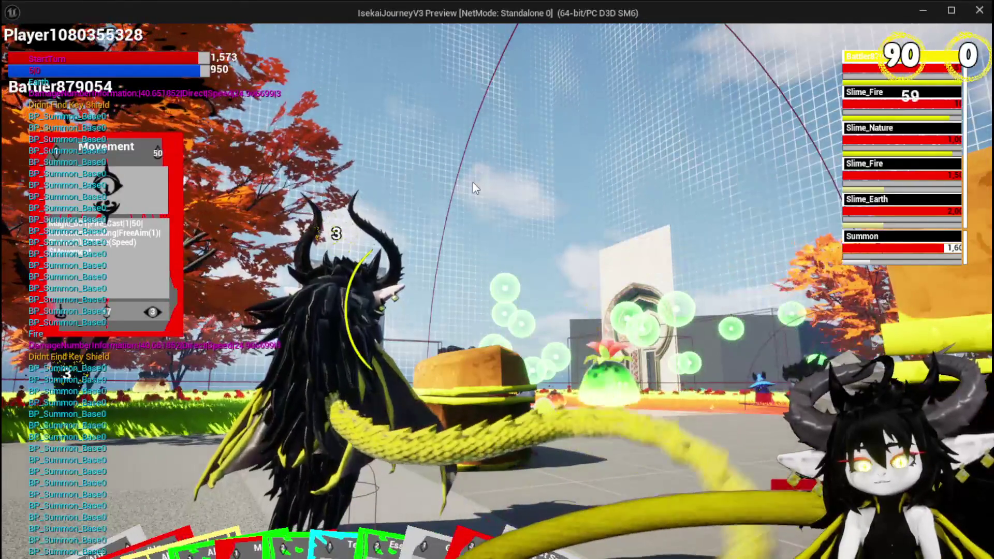
pyautogui.press('Escape')
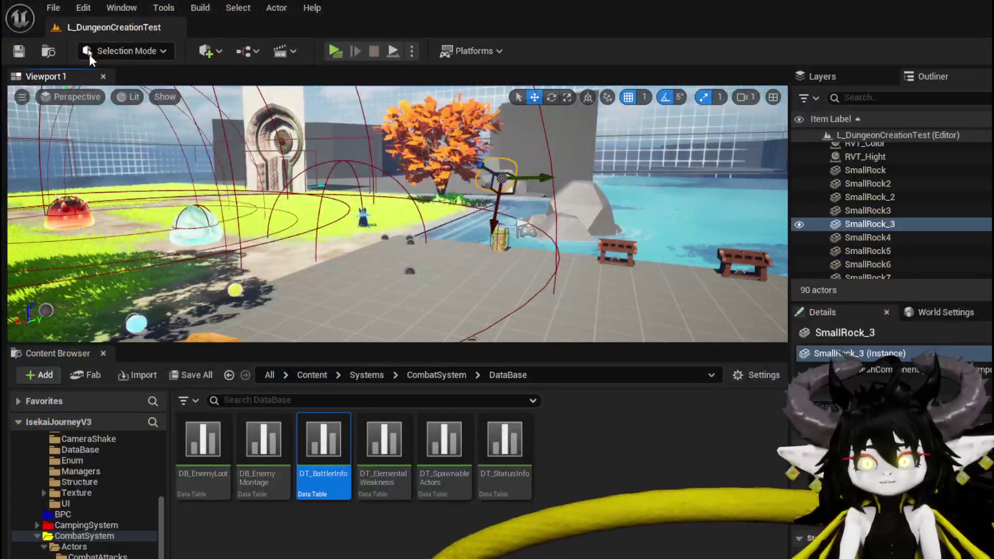
# Step: Relaunch the play preview and load Test Summon at the ability workbench
pyautogui.click(335, 50)
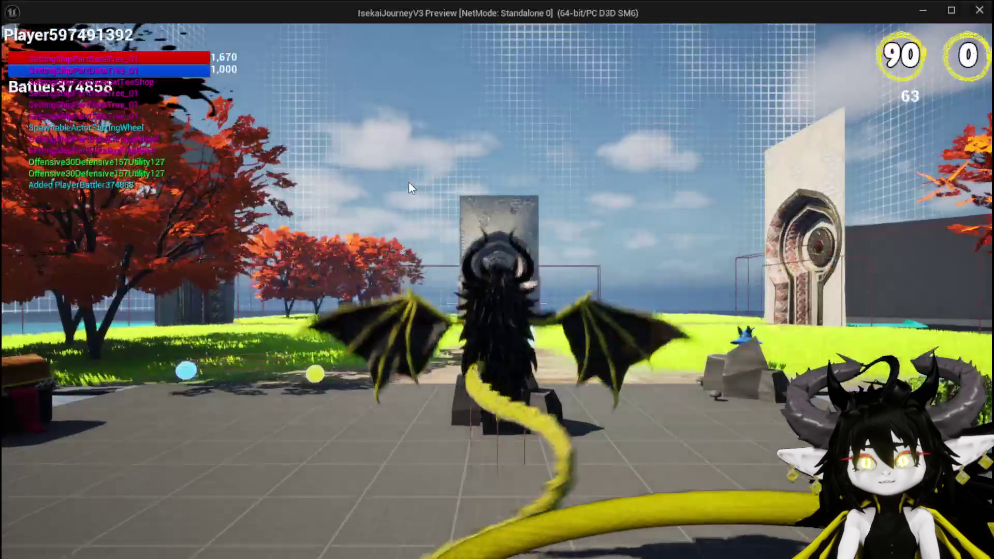
pyautogui.press('w')
pyautogui.press('e')
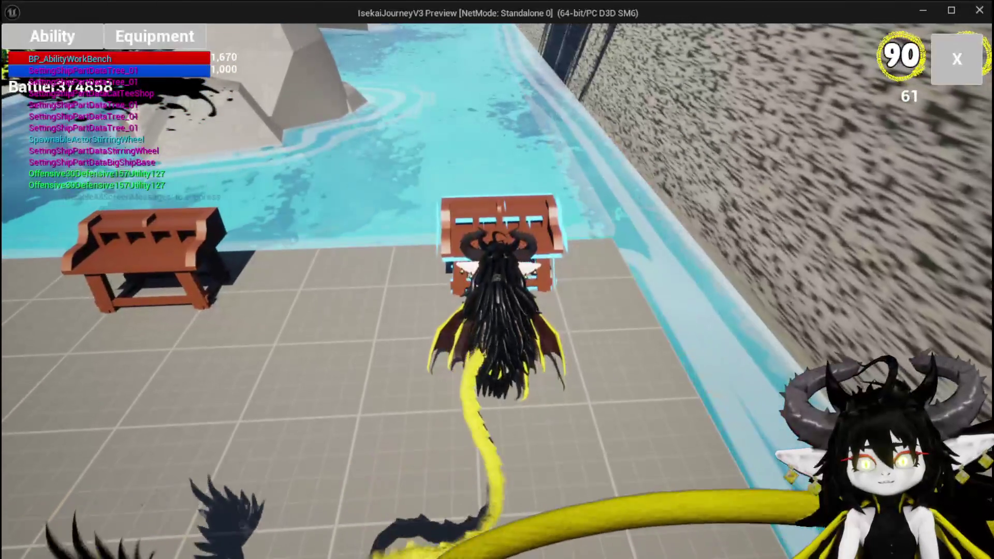
pyautogui.click(52, 37)
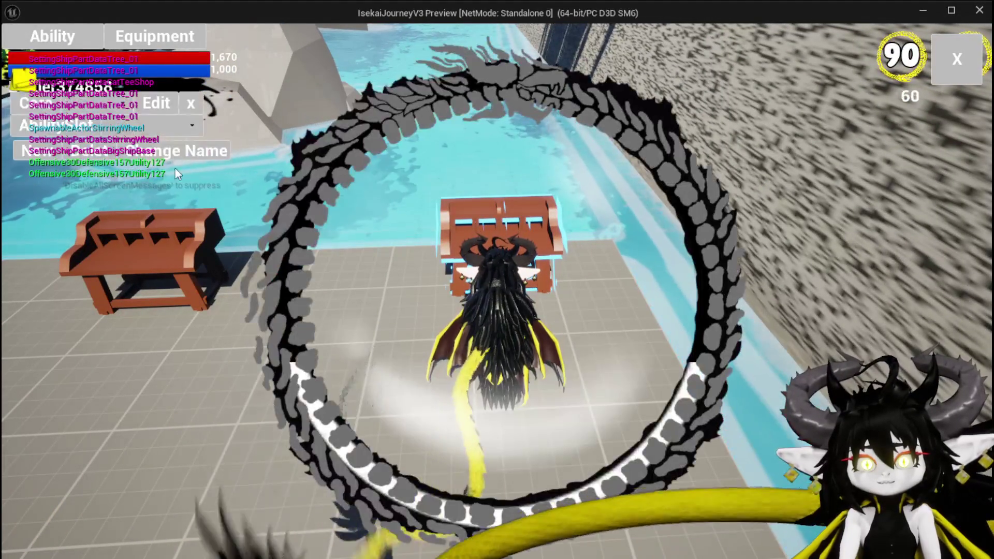
pyautogui.click(119, 130)
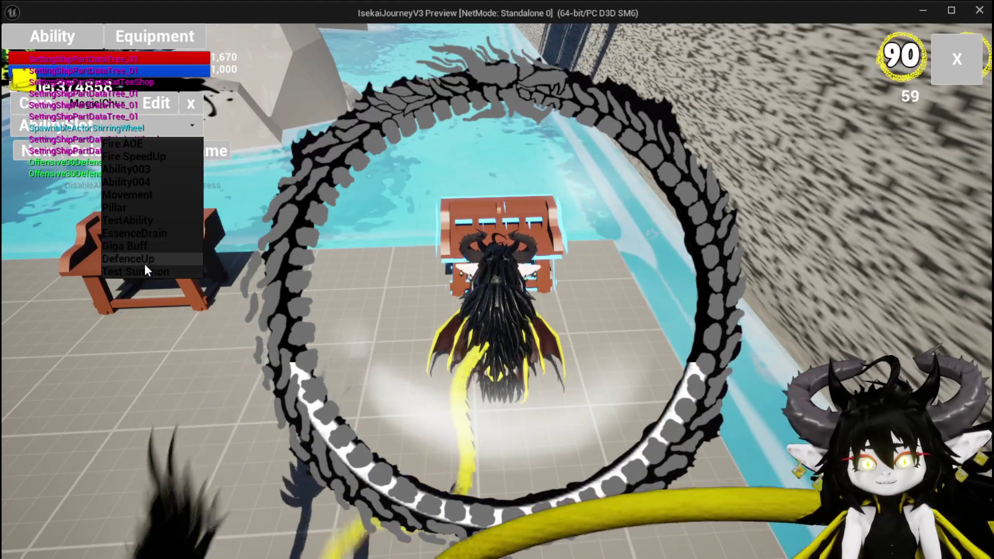
pyautogui.click(147, 265)
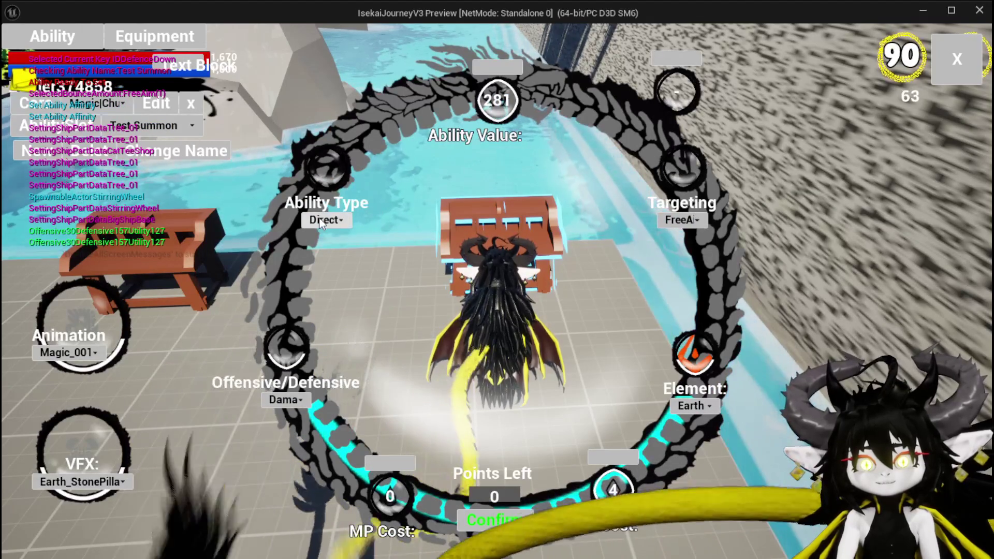
# Step: Make Test Summon a Summon type and raise its Utility to 101
pyautogui.click(322, 222)
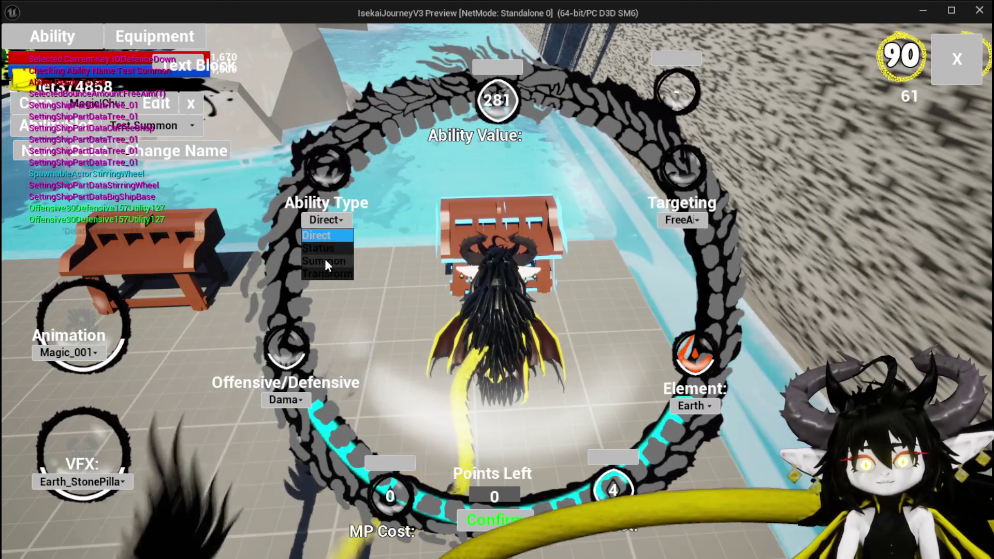
pyautogui.click(325, 260)
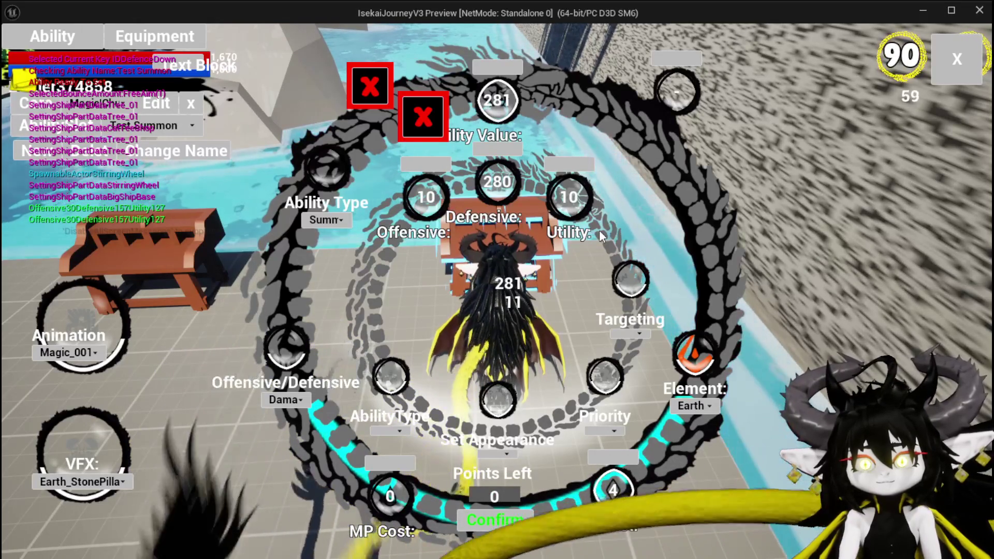
pyautogui.click(600, 232)
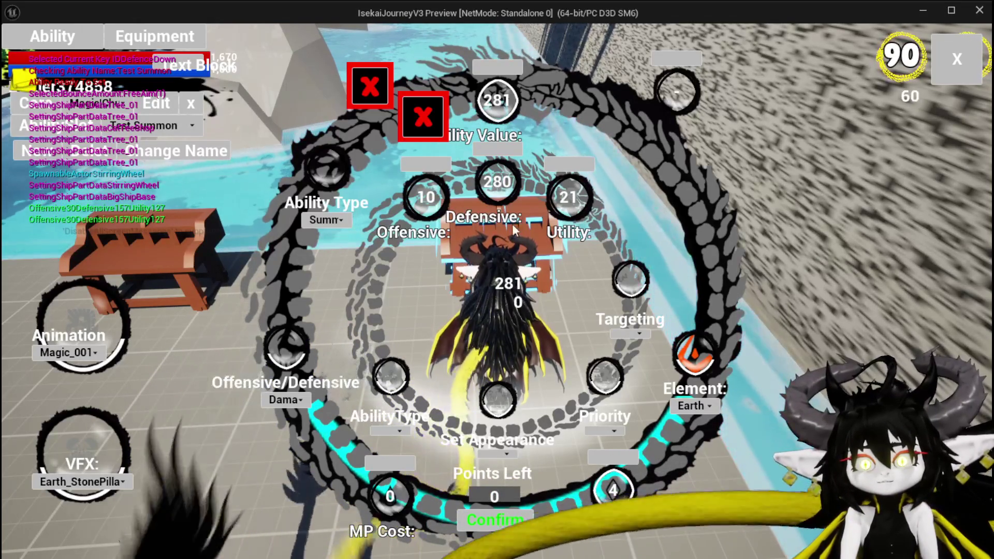
pyautogui.click(586, 241)
# Step: Set the summon's appearance to Bat_Blue with Single targeting and Low priority
pyautogui.click(488, 454)
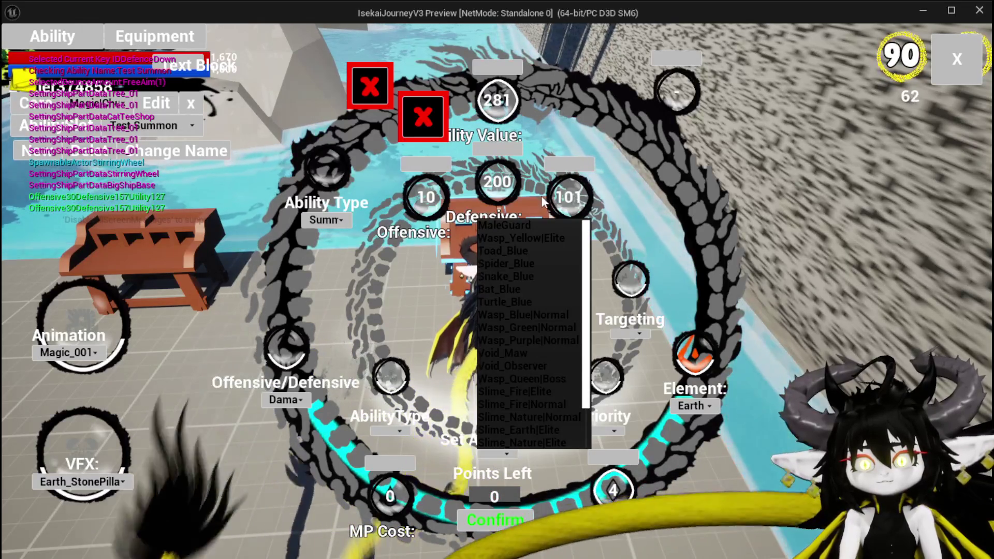
pyautogui.click(528, 241)
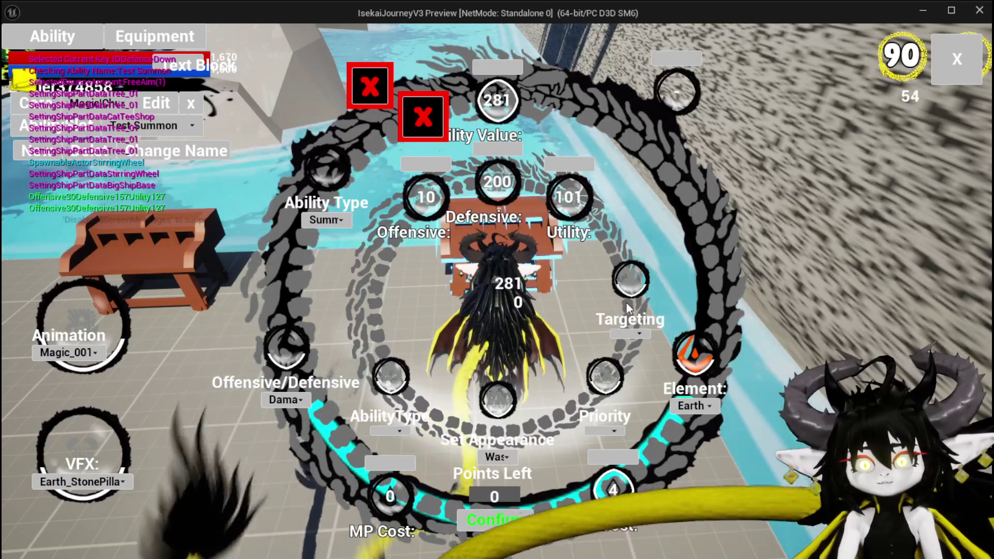
pyautogui.click(497, 459)
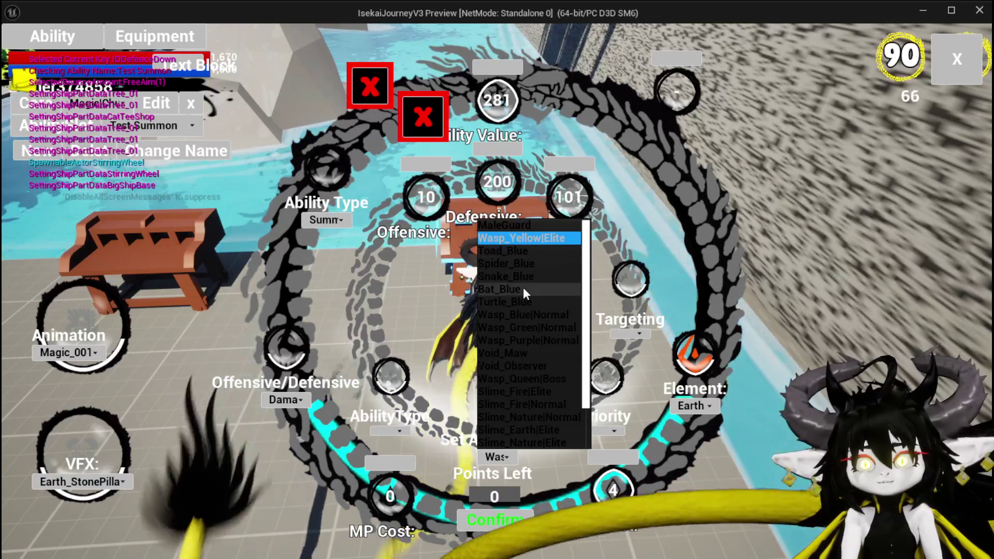
pyautogui.click(520, 290)
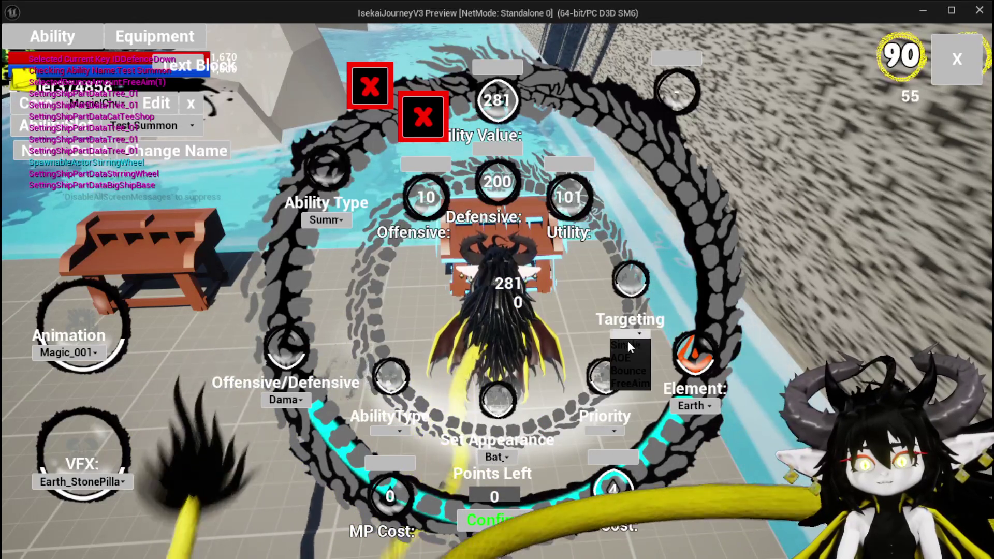
pyautogui.click(627, 344)
pyautogui.click(597, 431)
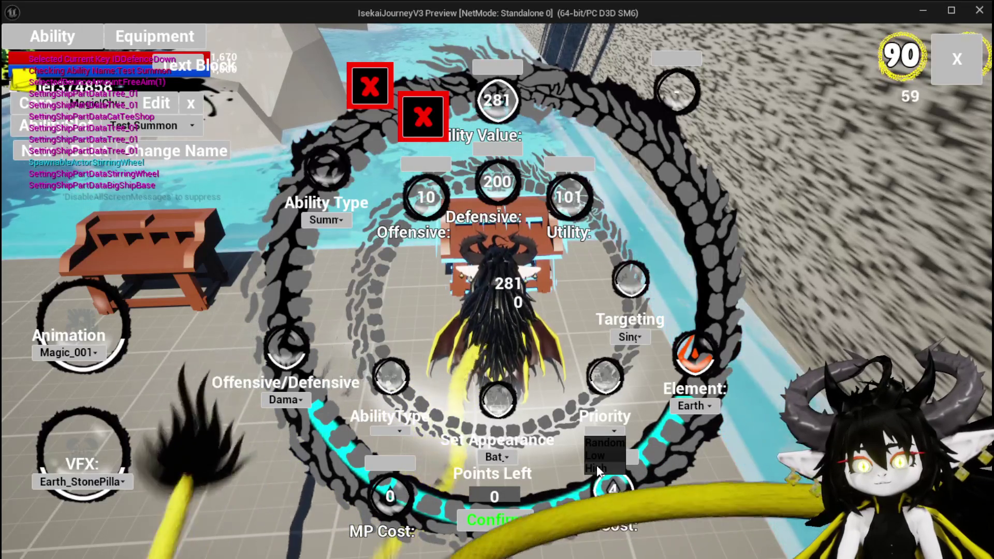
pyautogui.click(597, 456)
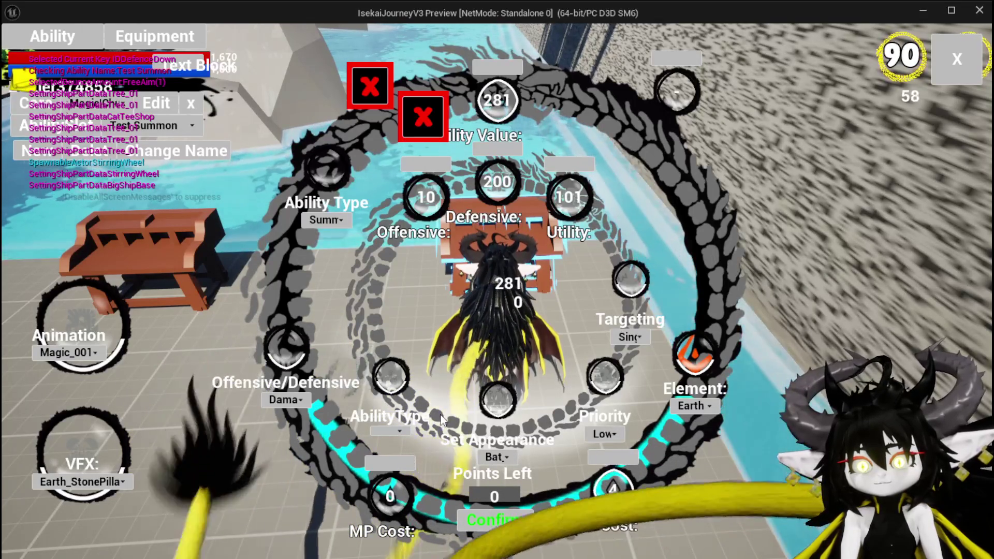
# Step: Set the visual effect to Nature_Cast and confirm the edited ability
pyautogui.click(399, 431)
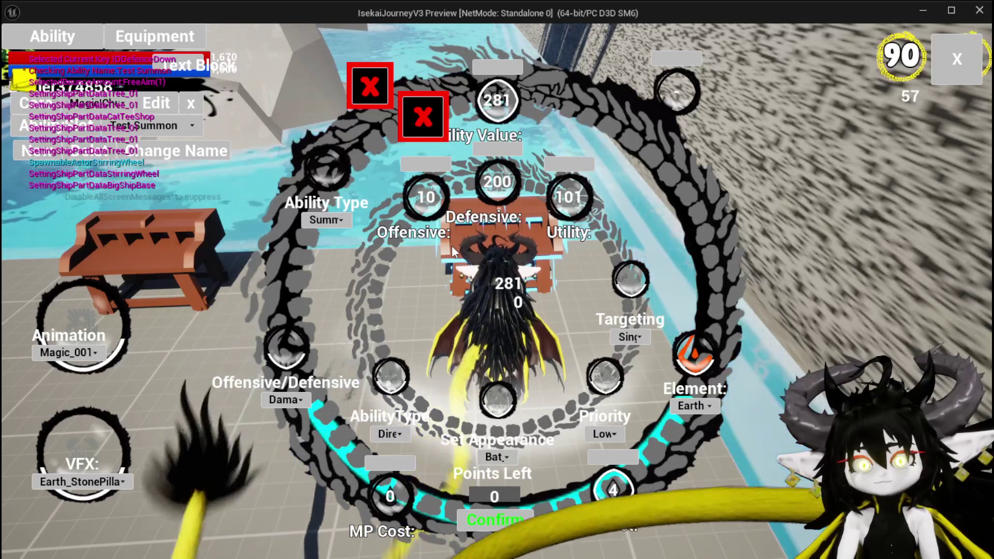
pyautogui.click(71, 487)
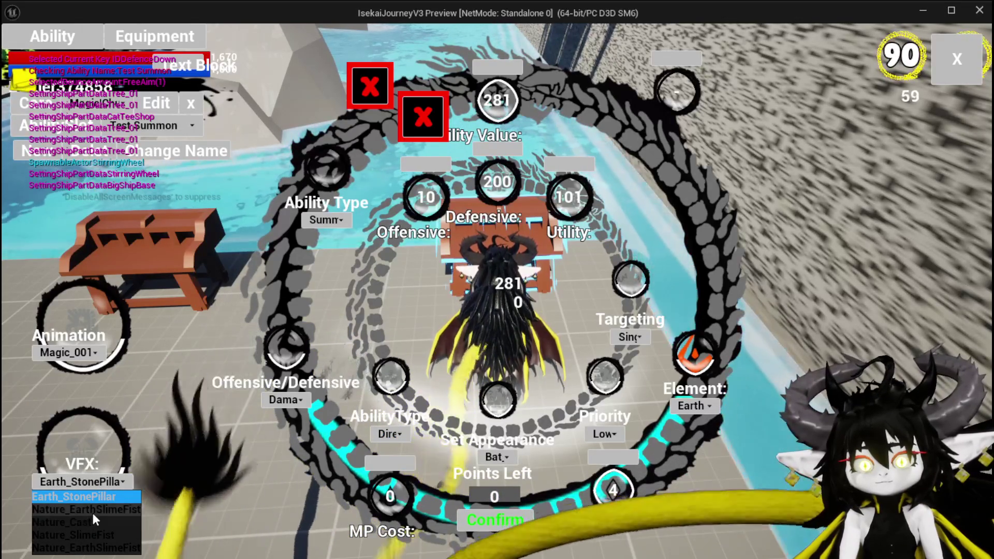
pyautogui.click(92, 521)
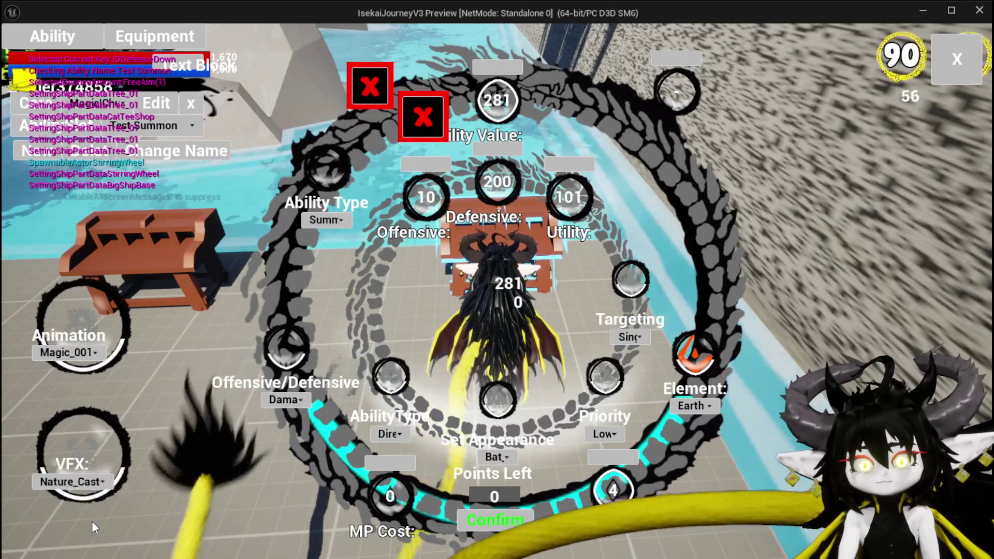
pyautogui.click(495, 519)
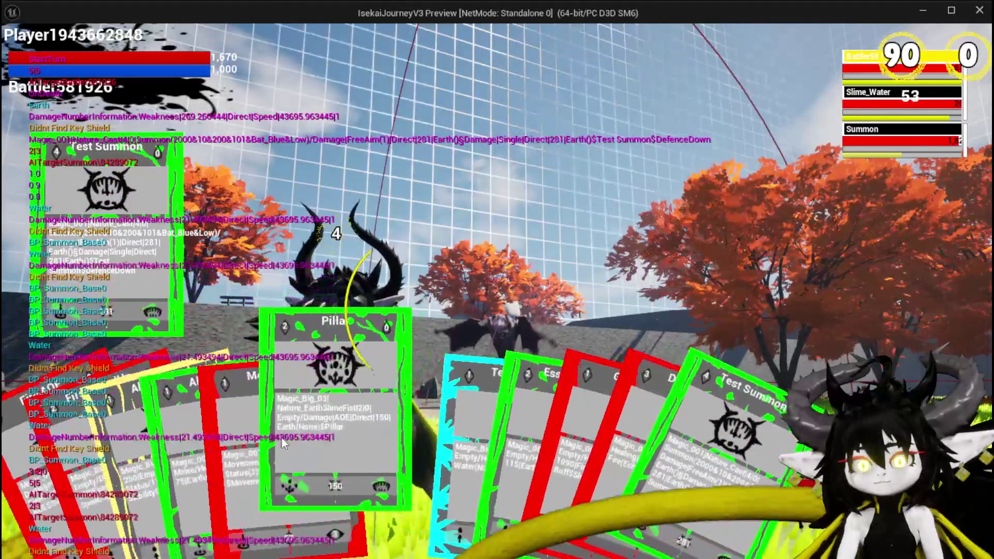
# Step: Play the Movement card and move the character to the chosen spot
pyautogui.click(244, 441)
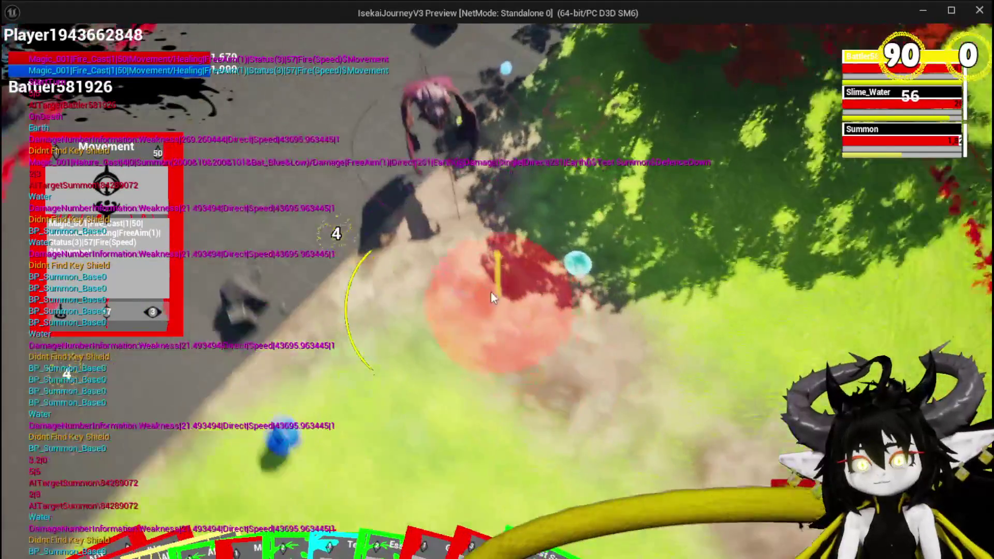
pyautogui.click(491, 296)
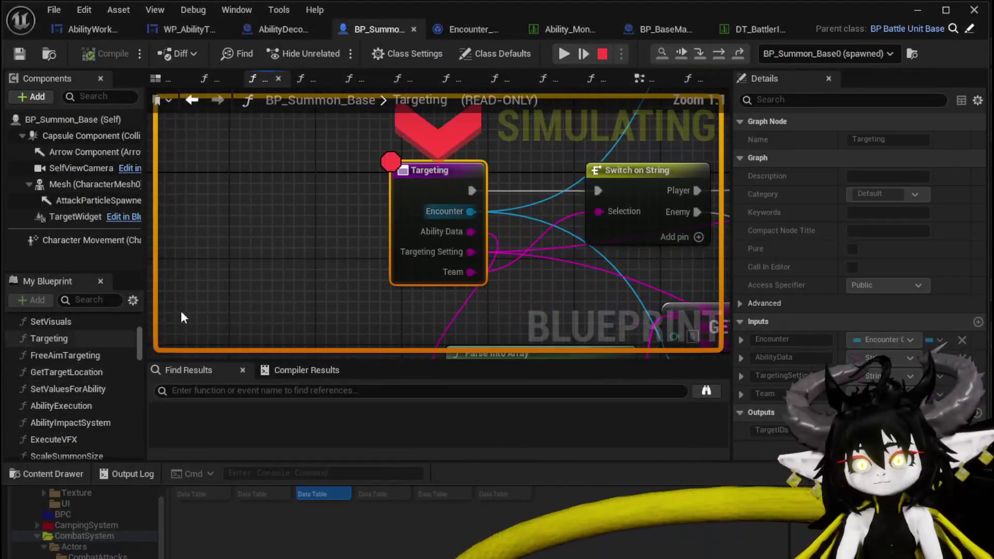
# Step: Resume the paused game and confirm the summon's attack
pyautogui.click(559, 54)
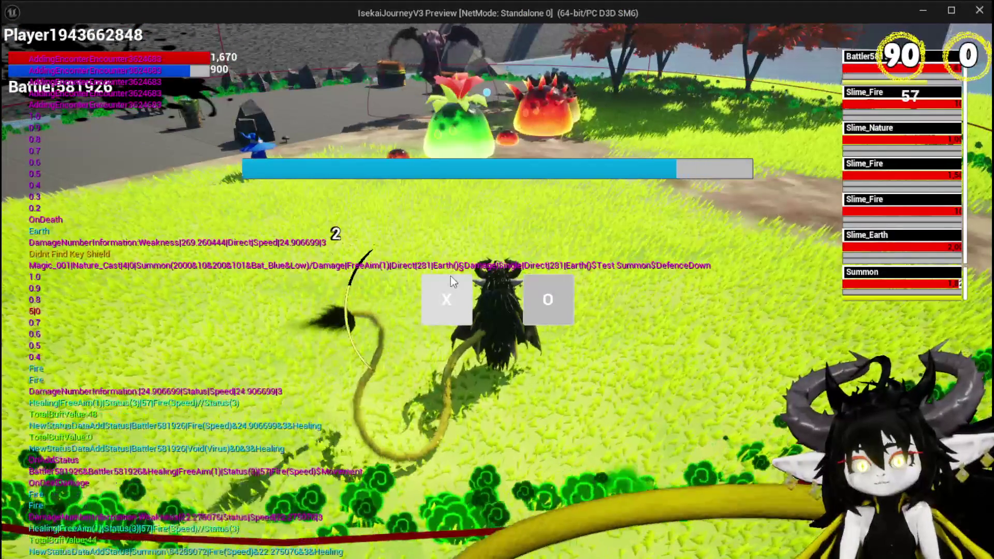
pyautogui.click(450, 277)
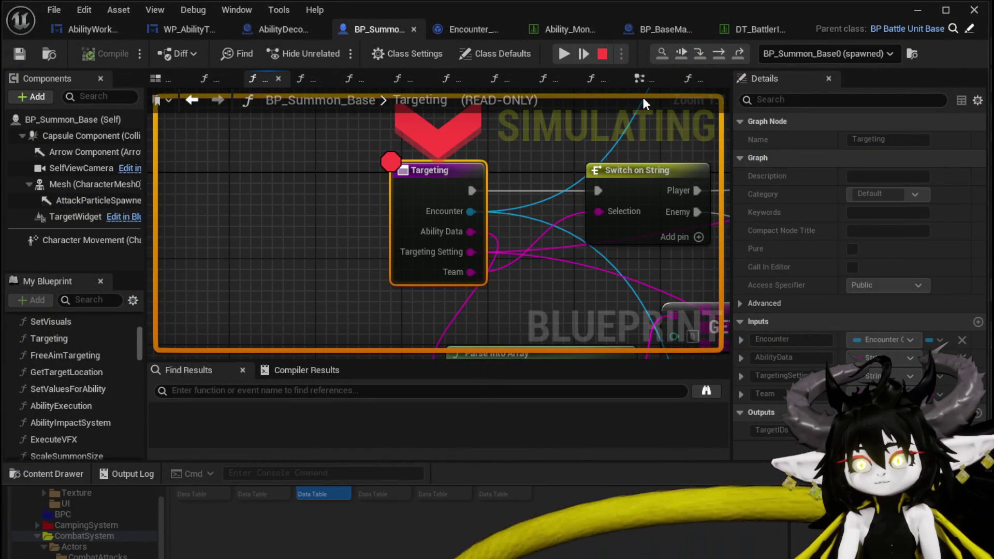
# Step: Step over the targeting Switch on String nodes, including the Random/Low/High switch
pyautogui.click(720, 54)
pyautogui.click(720, 54)
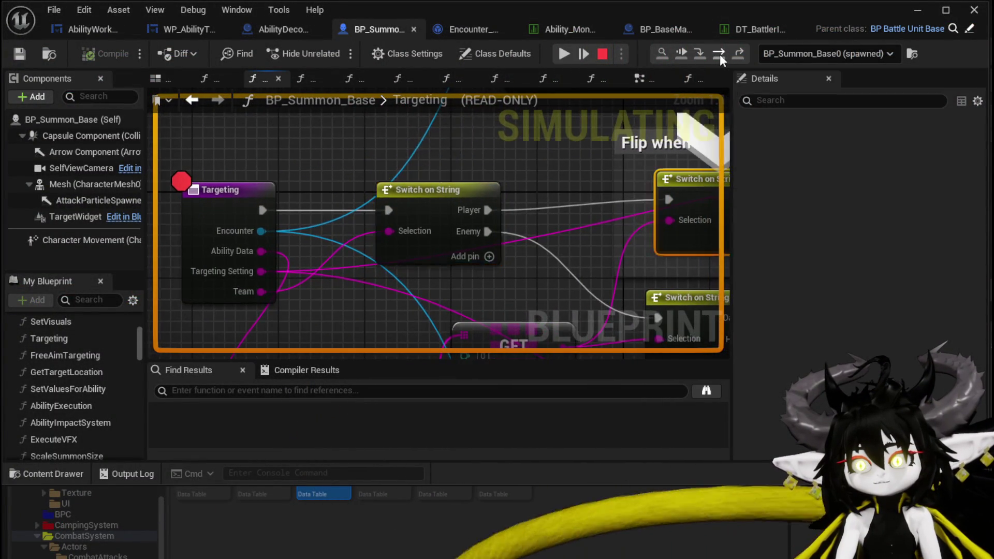
pyautogui.click(720, 54)
pyautogui.click(719, 54)
pyautogui.click(720, 54)
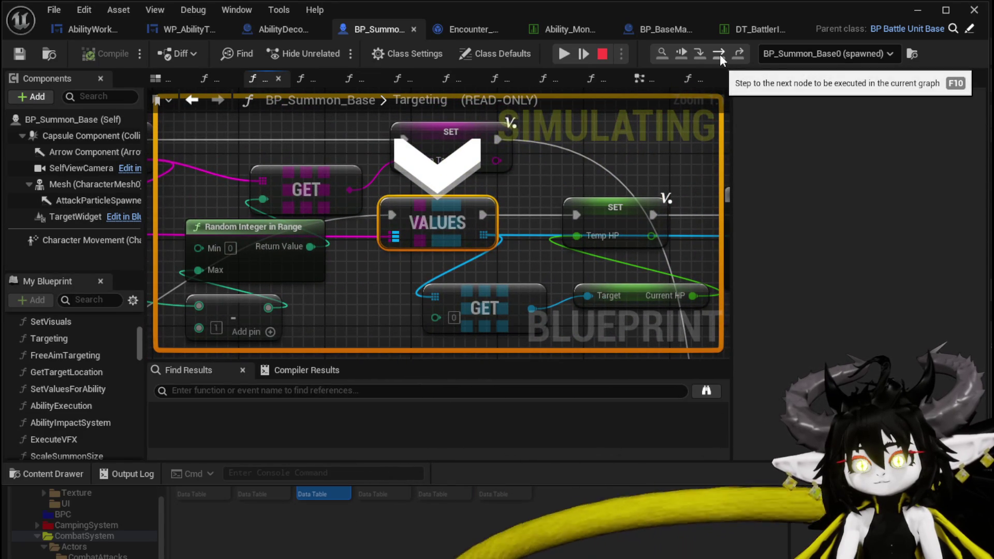
# Step: Step through VALUES, Temp HP, the For Each Loop, the Branch and Temp Targets
pyautogui.click(720, 54)
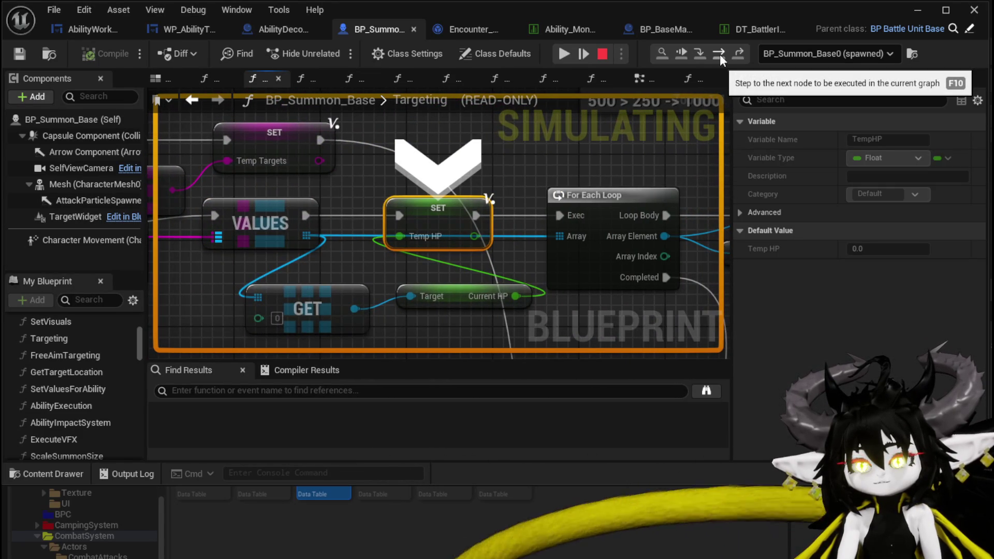
pyautogui.click(720, 55)
pyautogui.click(720, 54)
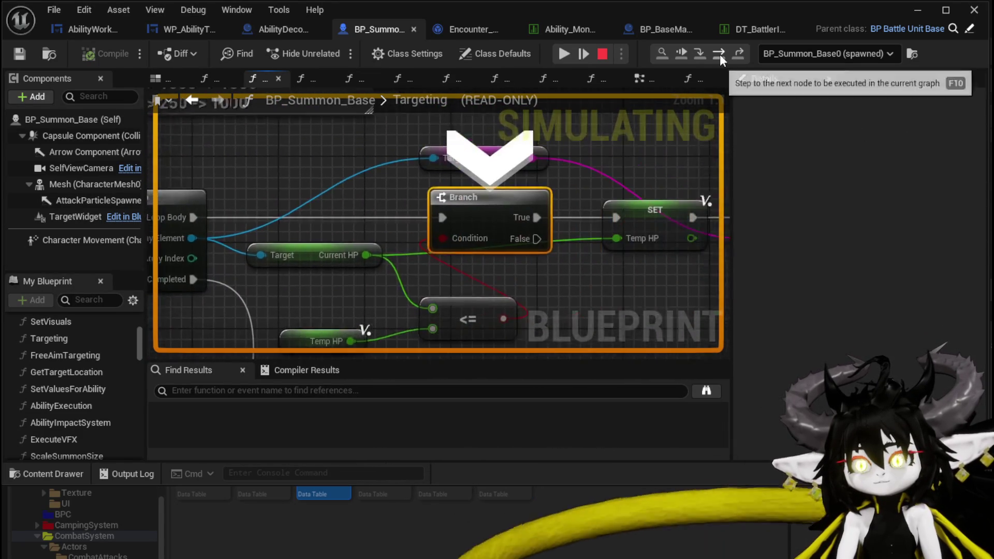
pyautogui.click(720, 54)
pyautogui.click(719, 54)
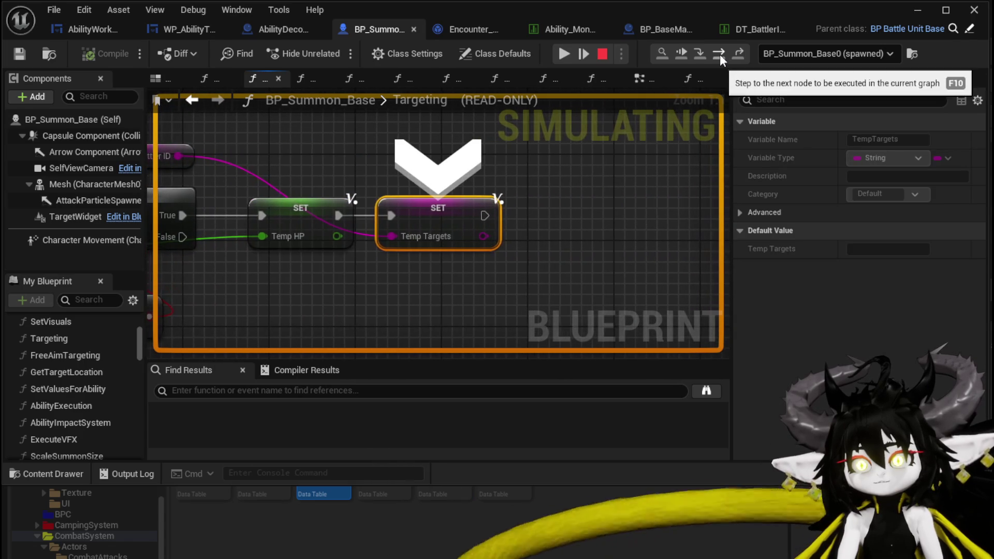
# Step: Step through the ForEachLoop macro's iterations over the targets
pyautogui.click(719, 54)
pyautogui.click(720, 55)
pyautogui.click(719, 55)
pyautogui.click(719, 54)
pyautogui.click(719, 55)
pyautogui.click(719, 54)
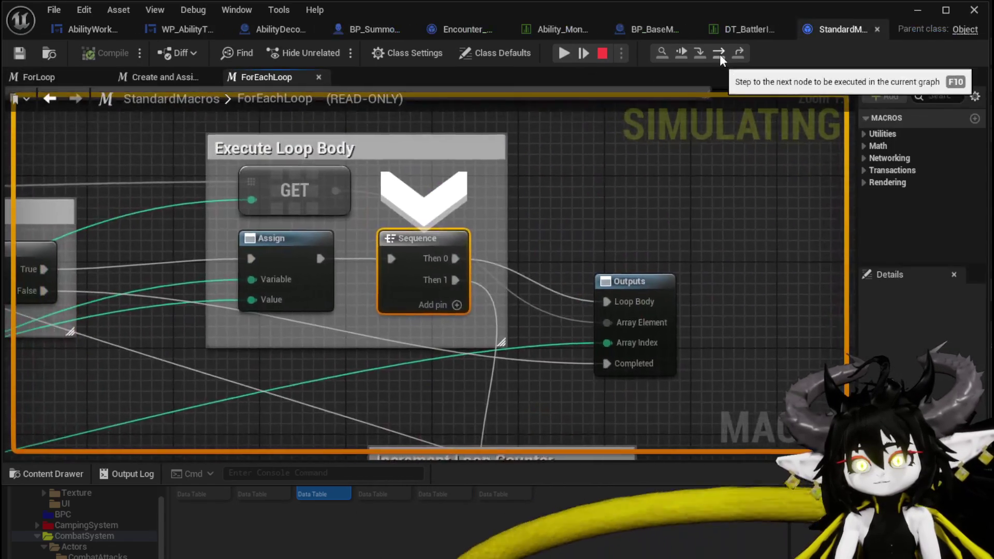
pyautogui.click(720, 55)
pyautogui.click(719, 55)
pyautogui.click(720, 54)
pyautogui.click(720, 54)
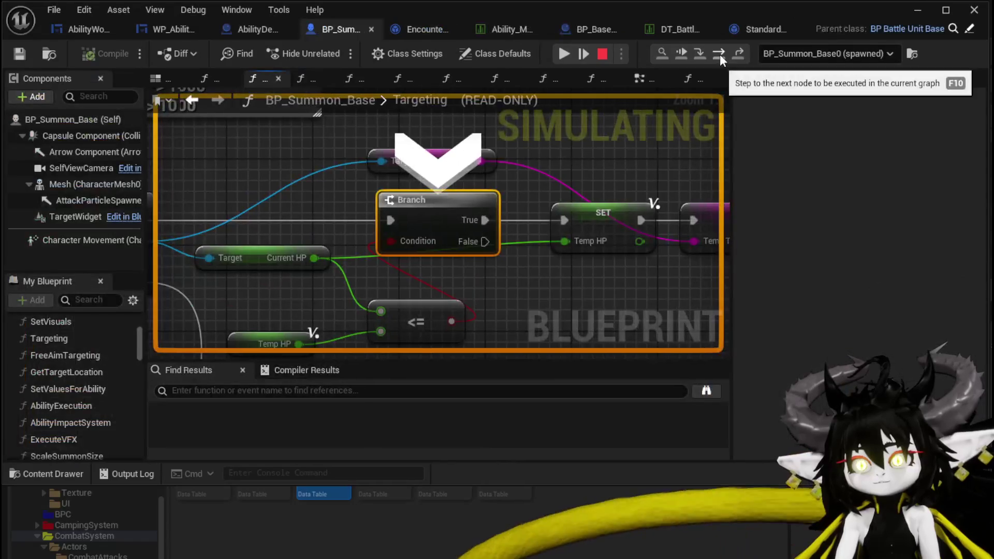
pyautogui.click(720, 54)
pyautogui.click(719, 54)
pyautogui.click(720, 55)
pyautogui.click(720, 54)
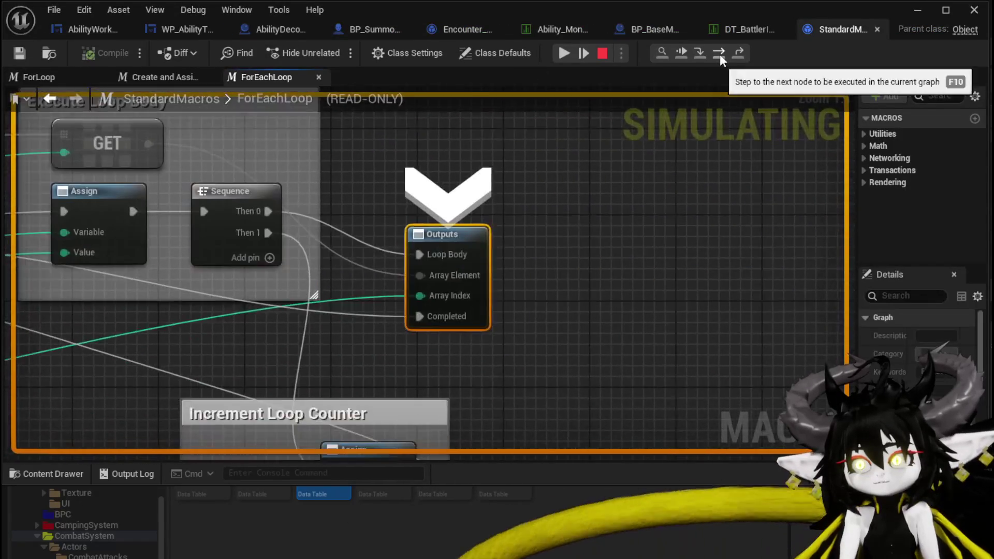
# Step: Step through the Branch, Temp HP and Temp Targets again until the loop reaches the Targeting return
pyautogui.click(720, 54)
pyautogui.click(719, 55)
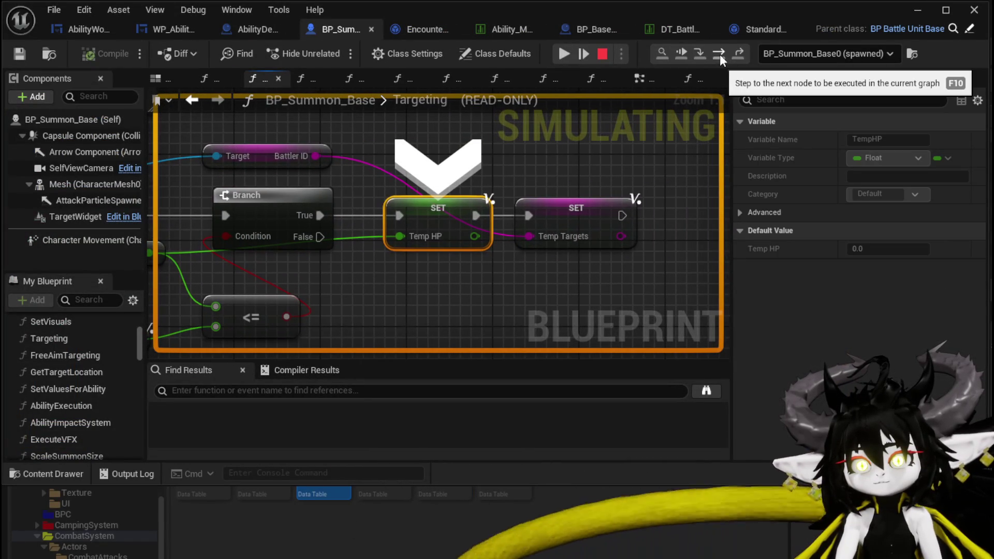
pyautogui.click(720, 55)
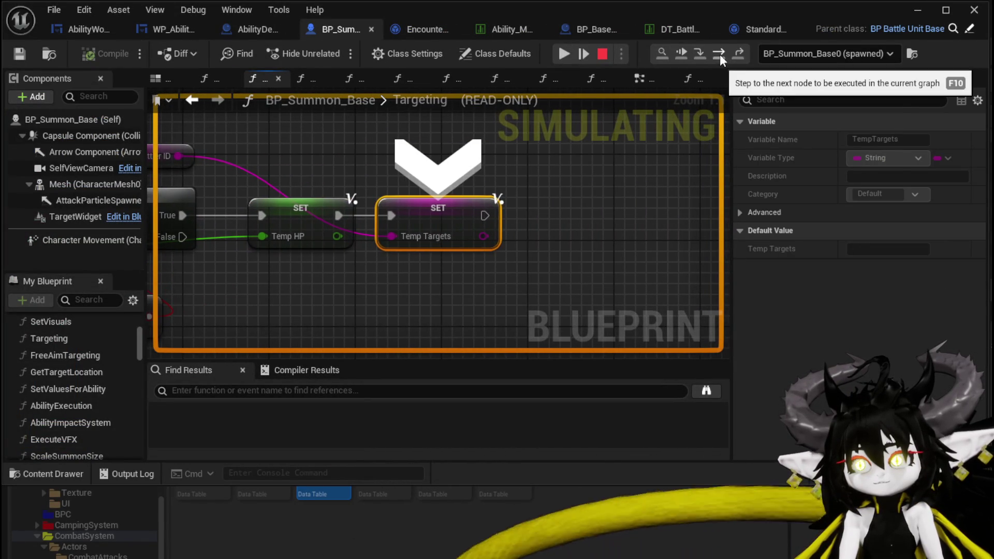
pyautogui.click(719, 54)
pyautogui.click(720, 55)
pyautogui.click(720, 54)
pyautogui.click(720, 55)
pyautogui.click(720, 55)
pyautogui.click(720, 55)
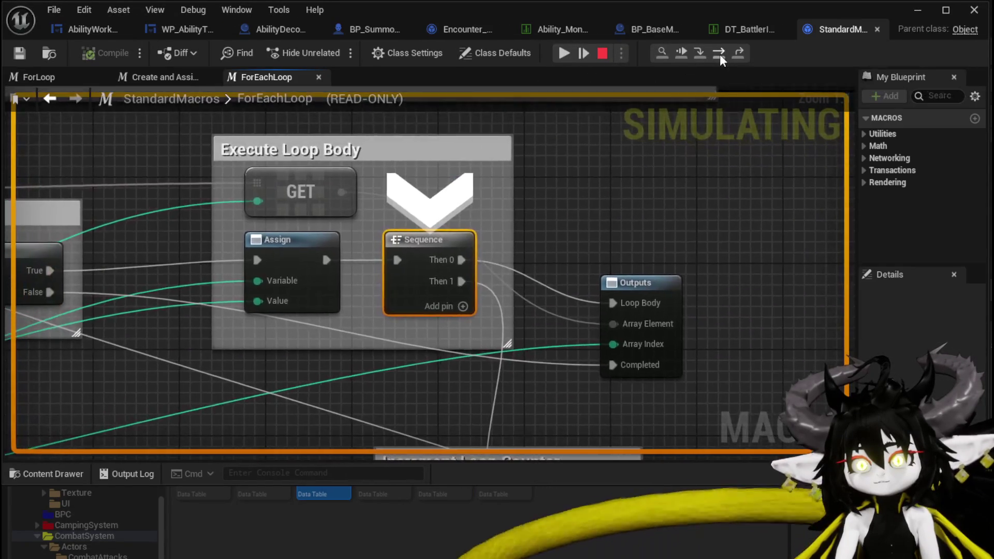
pyautogui.click(720, 55)
pyautogui.click(720, 54)
pyautogui.click(720, 54)
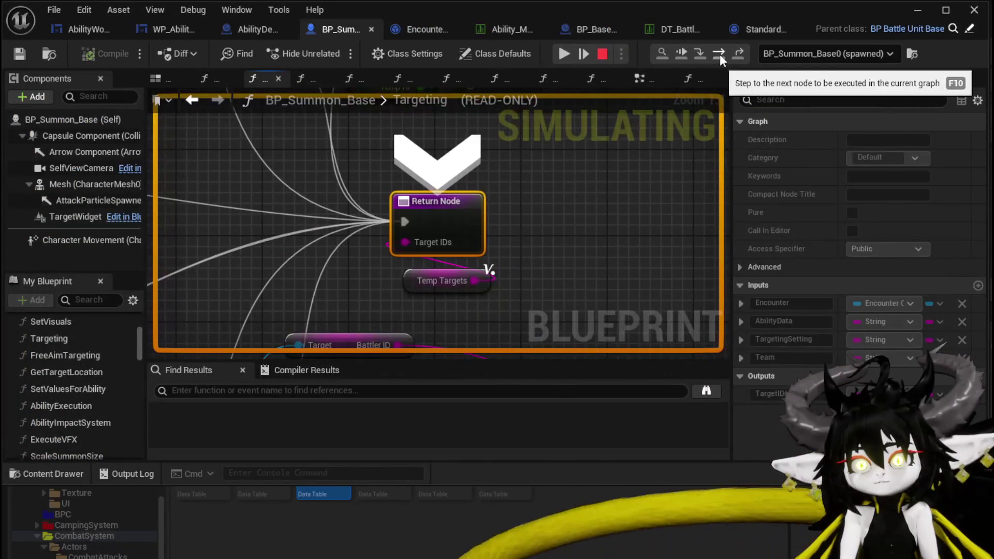
# Step: Bring the For Each Loop and Branch into view and step out into AbilityExecution
pyautogui.scroll(-2, 610, 165)
pyautogui.moveTo(611, 165)
pyautogui.mouseDown()
pyautogui.moveTo(581, 294)
pyautogui.moveTo(555, 287)
pyautogui.moveTo(448, 301)
pyautogui.mouseUp()
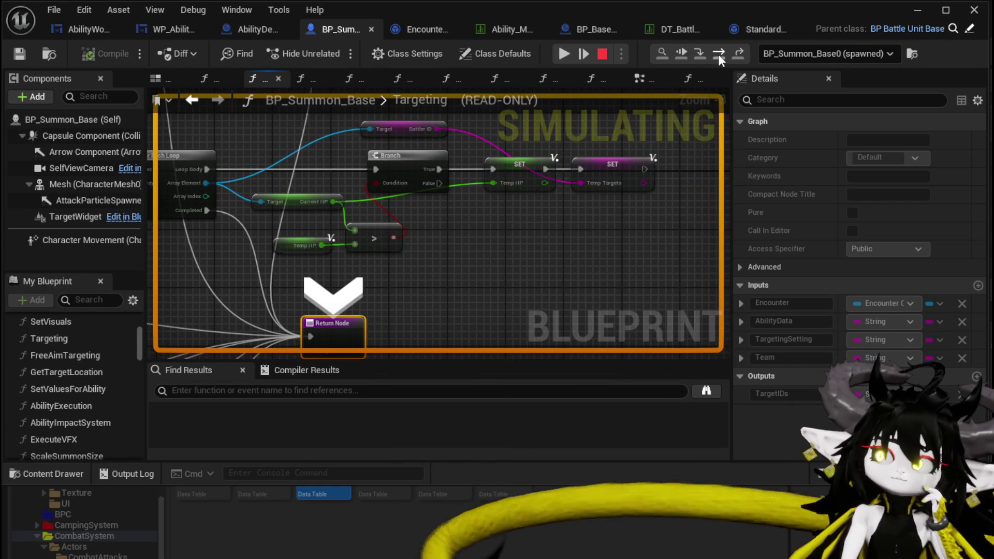
pyautogui.click(740, 55)
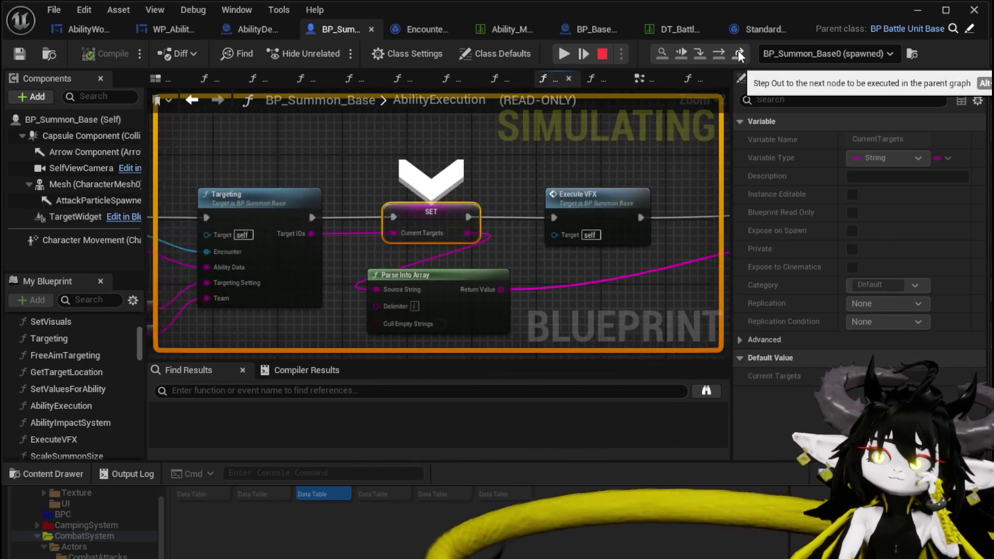
# Step: Step on to Execute VFX and the next loop, then bring the game preview forward
pyautogui.scroll(-2, 610, 163)
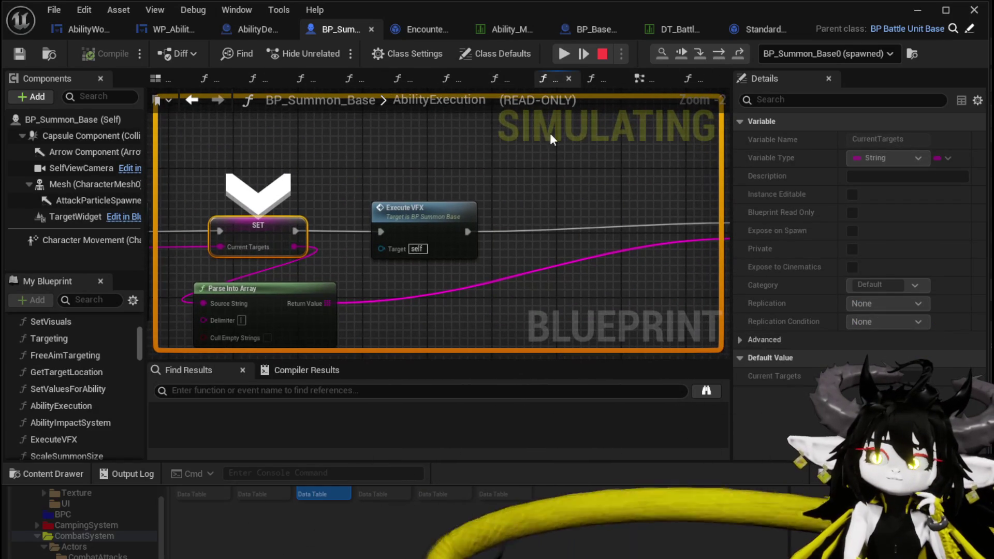
pyautogui.click(713, 54)
pyautogui.click(712, 54)
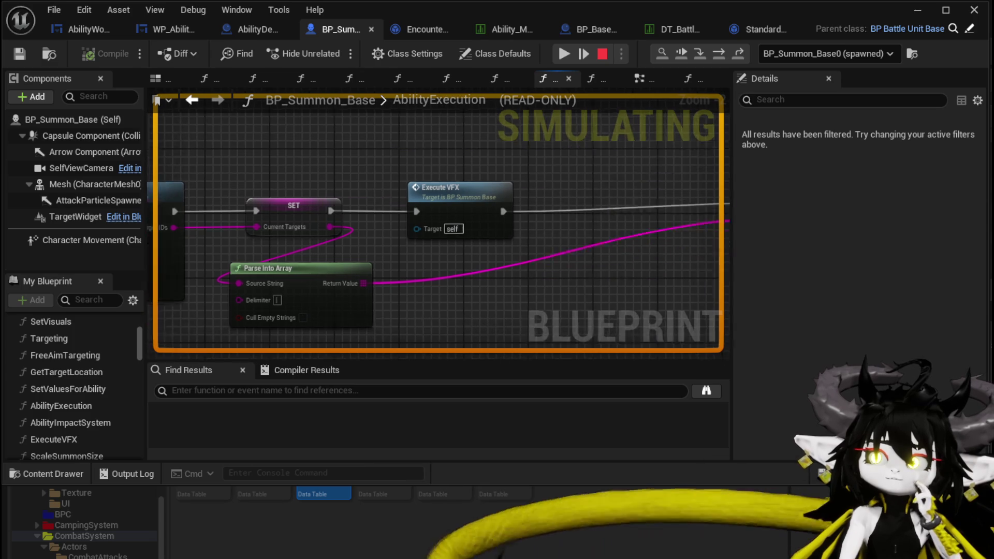
pyautogui.press('F10')
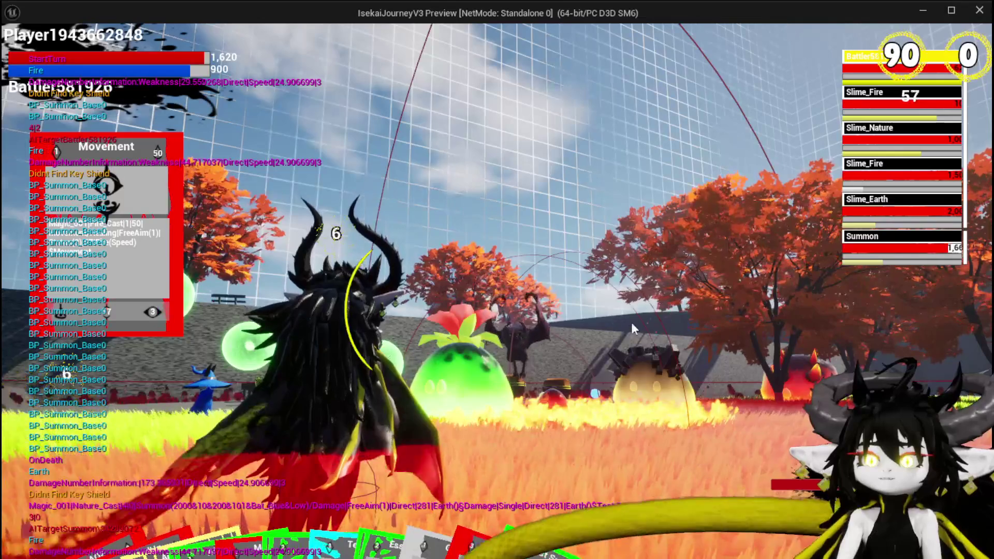
# Step: Let the battle run until the Targeting breakpoint pauses it, then resume execution
pyautogui.moveTo(622, 494)
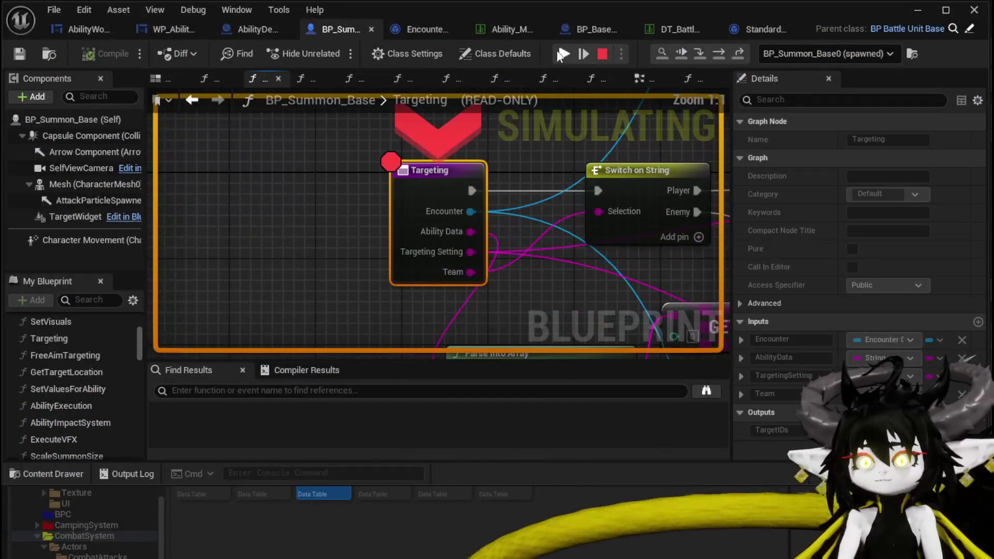
pyautogui.click(561, 54)
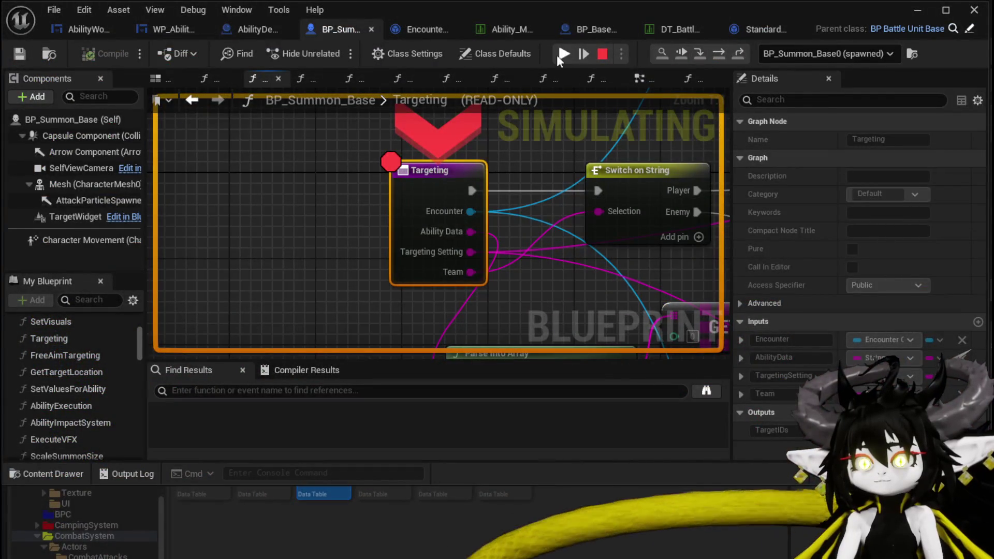
# Step: Resume execution from the Targeting breakpoint once more
pyautogui.click(561, 53)
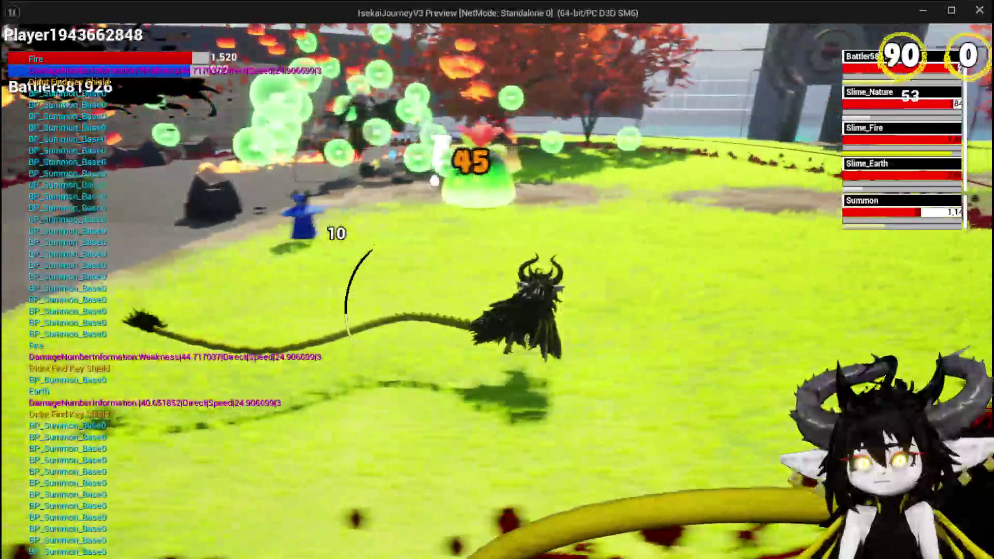
# Step: Move the character, select TestAbility, target the Summon with E, cast the heal, and return to the editor
pyautogui.press('w')
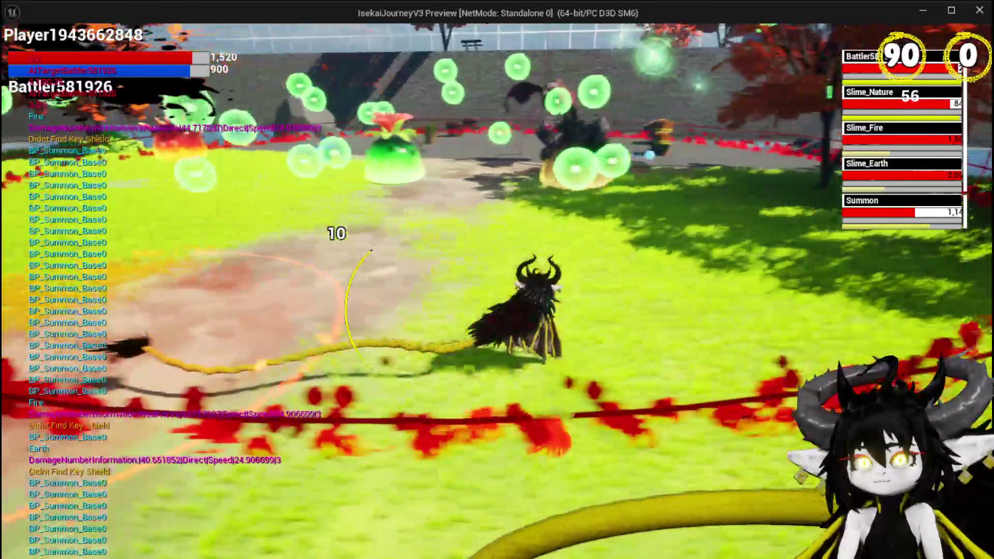
pyautogui.press('a')
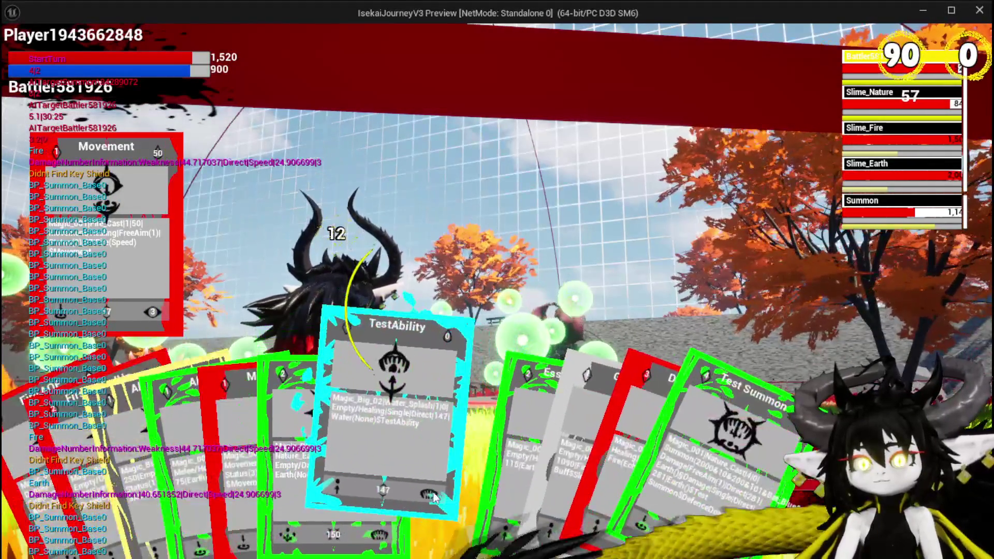
pyautogui.click(414, 492)
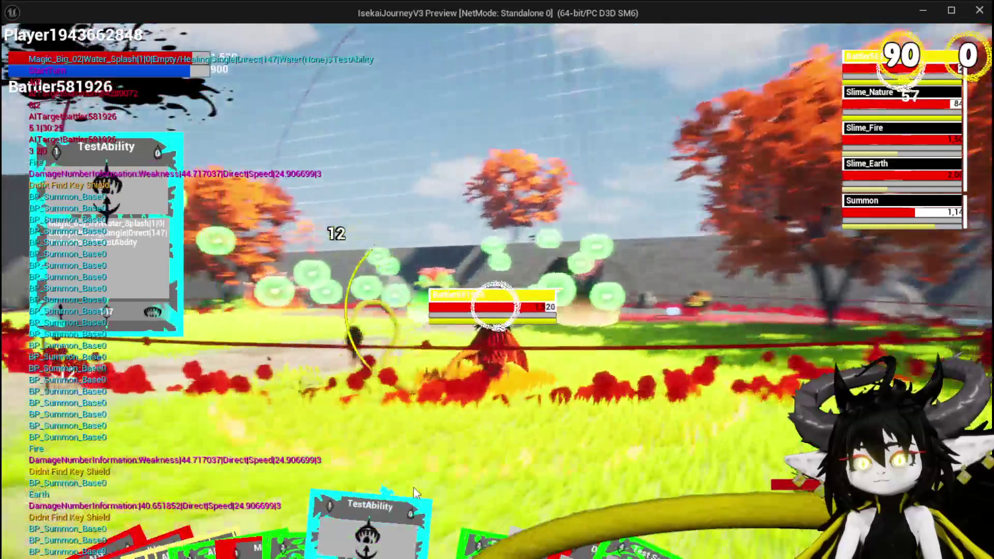
pyautogui.press('e')
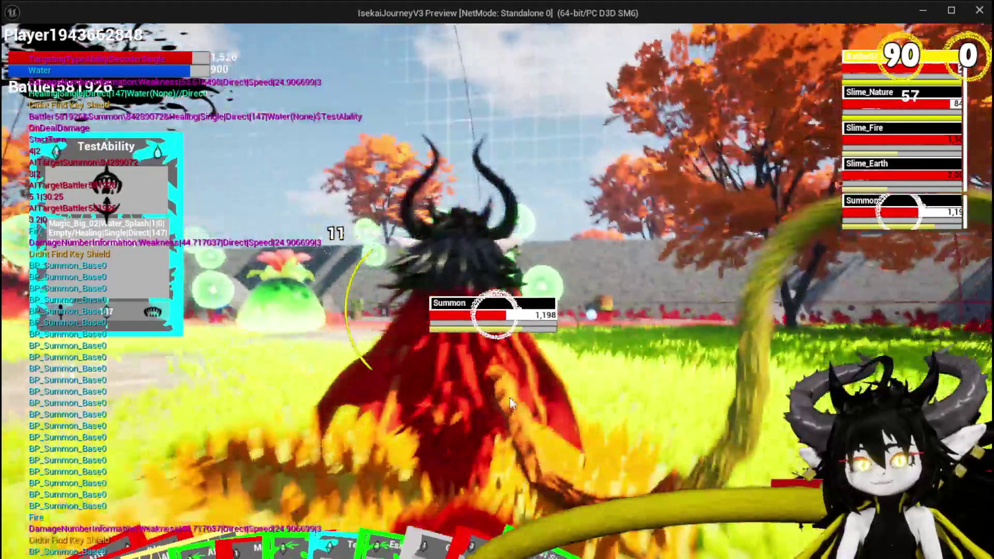
pyautogui.click(510, 399)
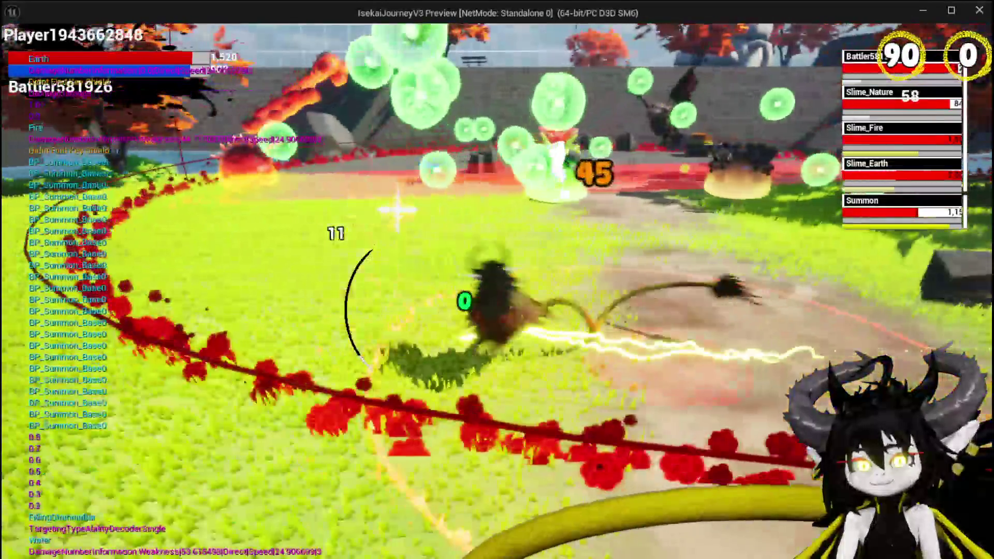
pyautogui.hotkey('alt', 'Tab')
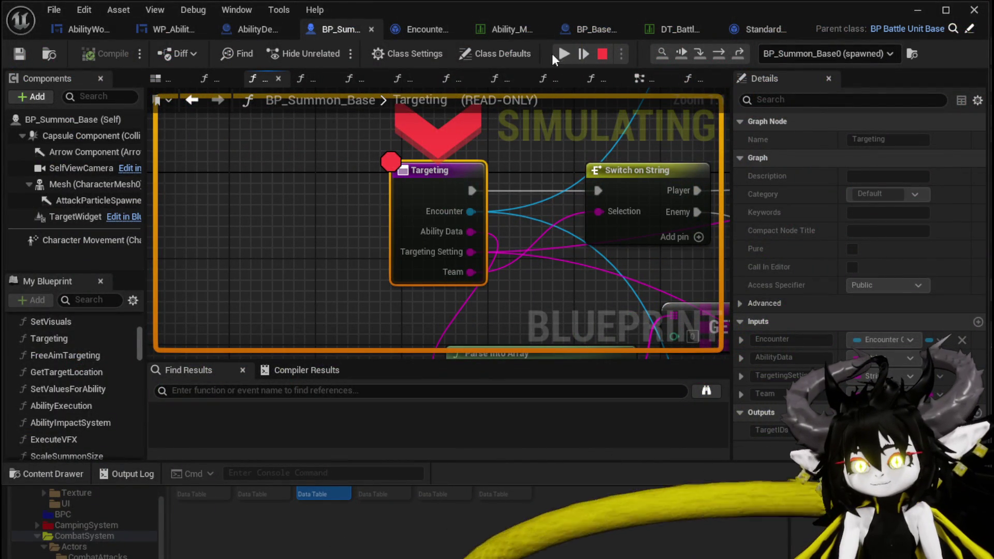
# Step: Disable the Targeting node's breakpoint and resume the play session
pyautogui.rightClick(446, 172)
pyautogui.click(499, 266)
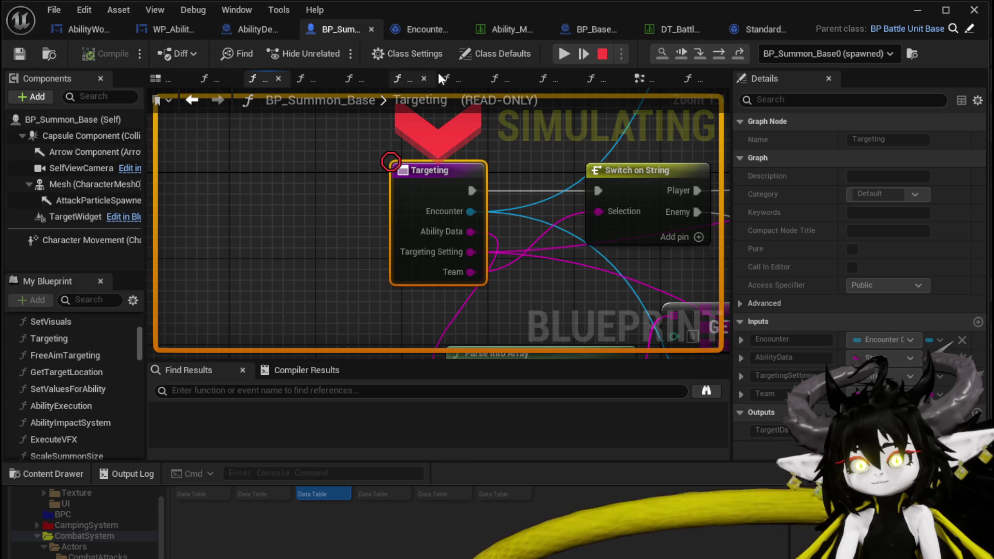
pyautogui.click(563, 53)
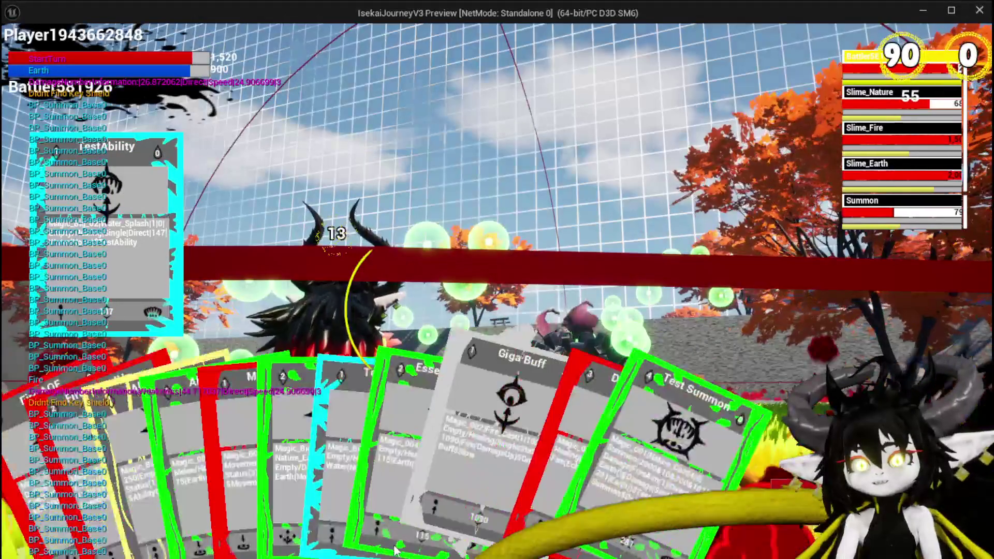
# Step: Play the Movement card, then cast the healing Ability004 in the arena
pyautogui.moveTo(408, 500)
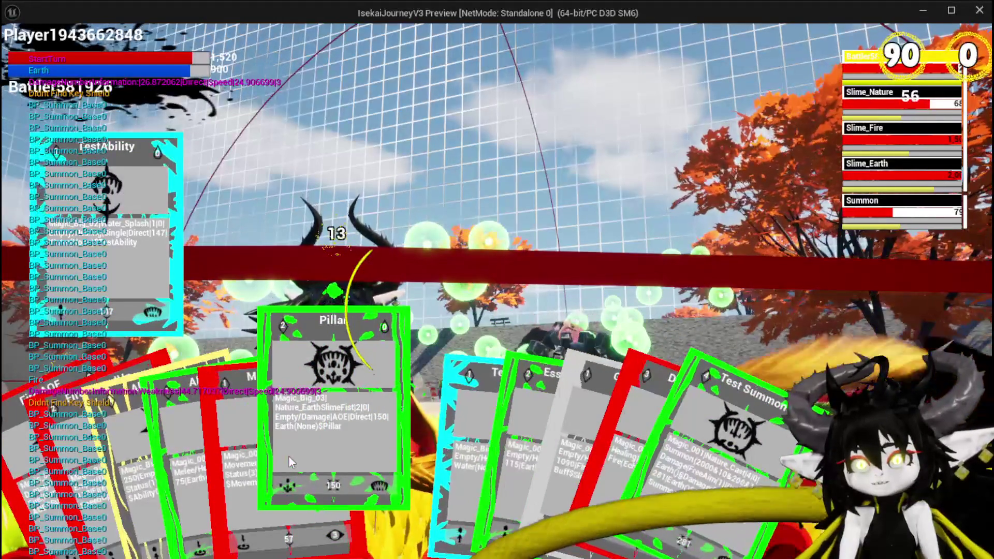
pyautogui.click(238, 452)
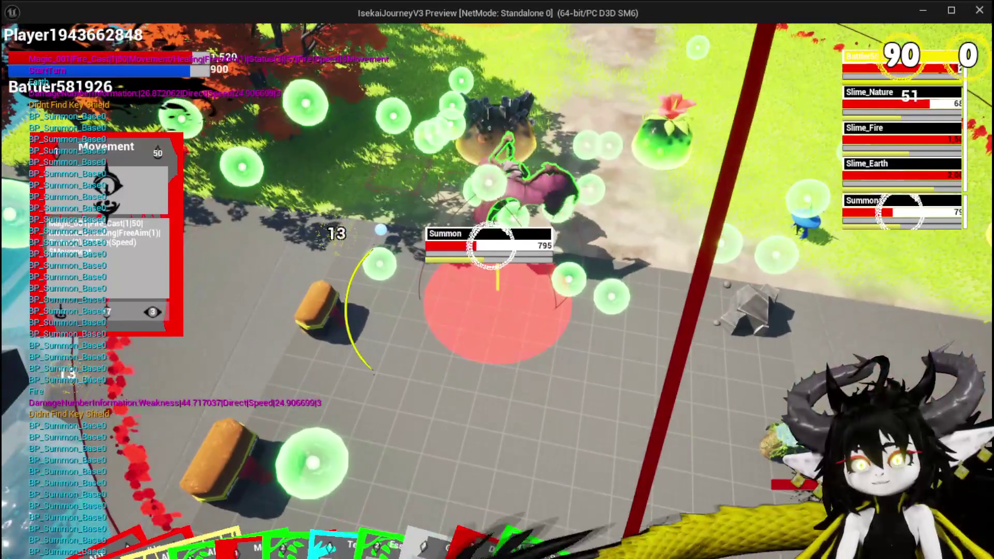
pyautogui.click(490, 250)
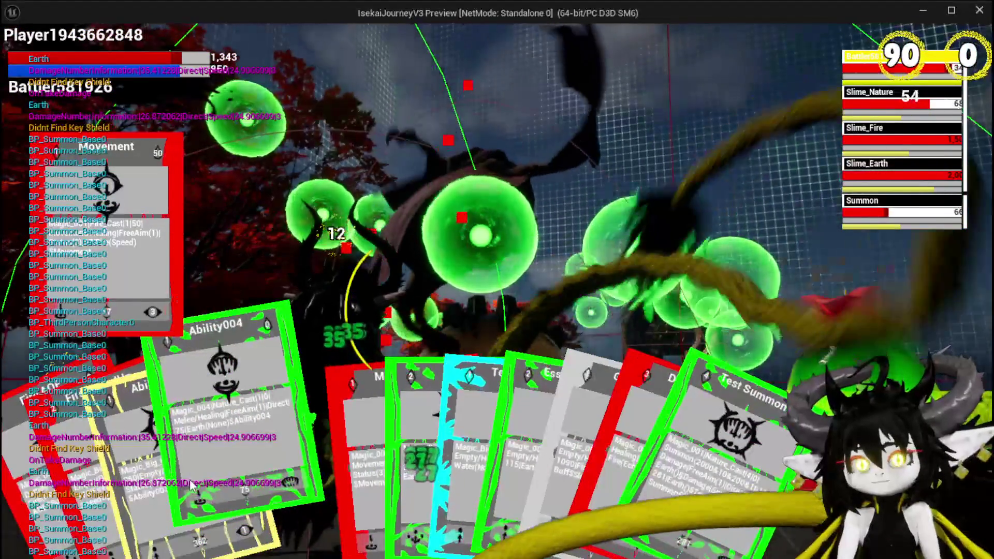
pyautogui.click(213, 479)
pyautogui.click(452, 417)
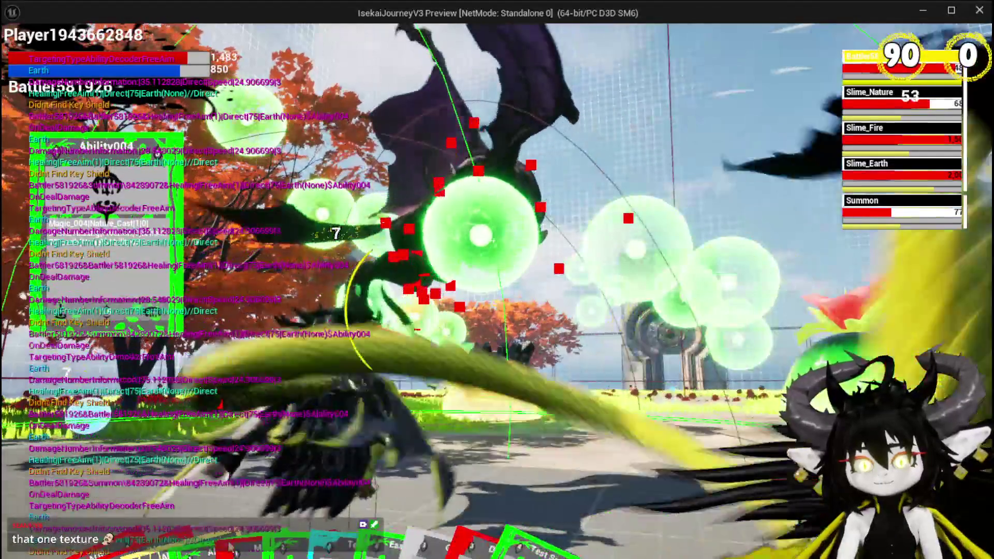
# Step: Lock onto Slime_Earth, cast Wind Ability003 on it, and select the Fire AOE card
pyautogui.moveTo(143, 518)
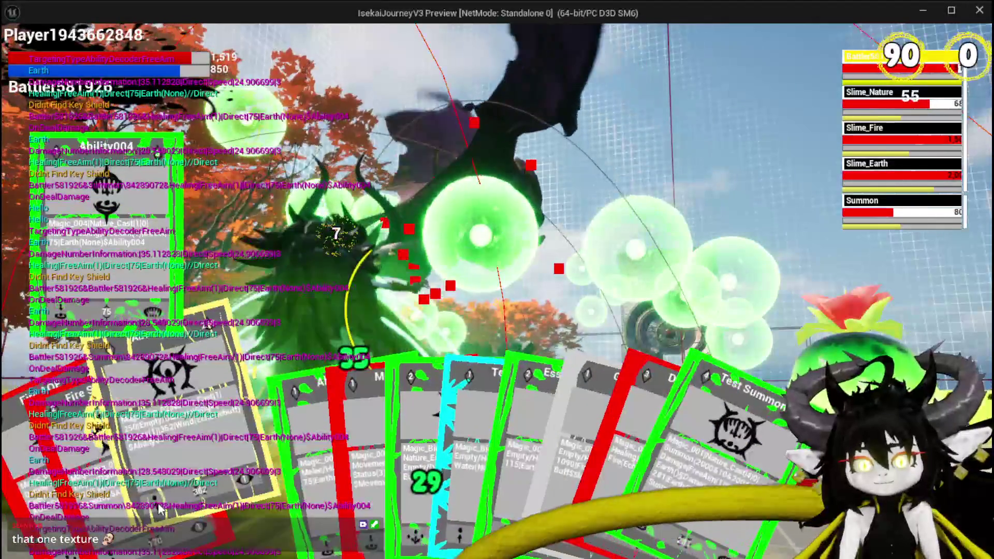
pyautogui.press('Tab')
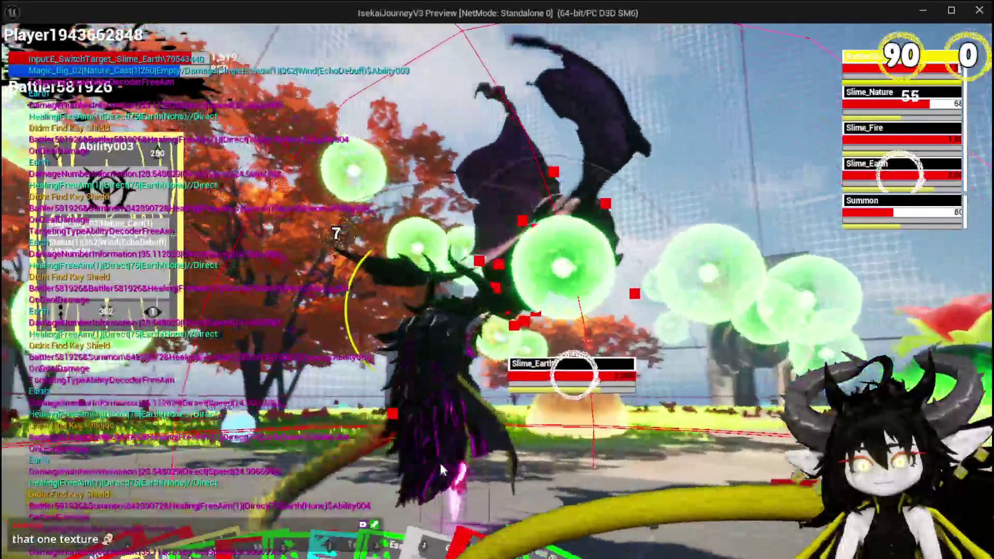
pyautogui.press('3')
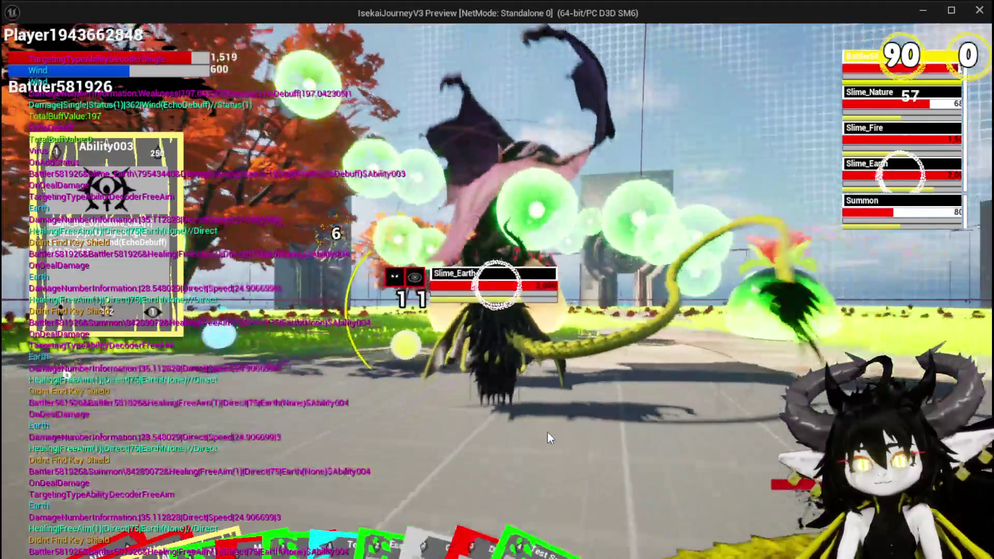
pyautogui.click(548, 431)
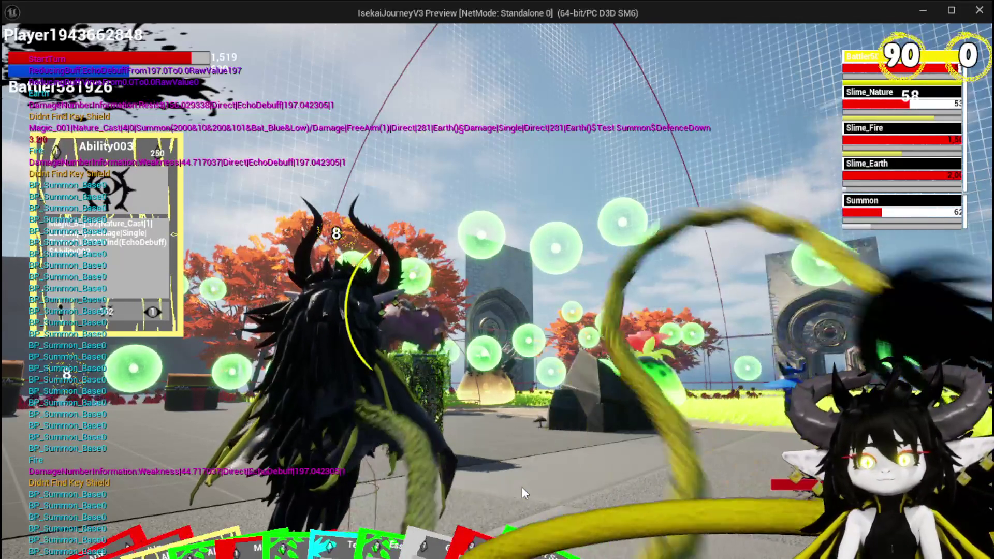
pyautogui.moveTo(523, 529)
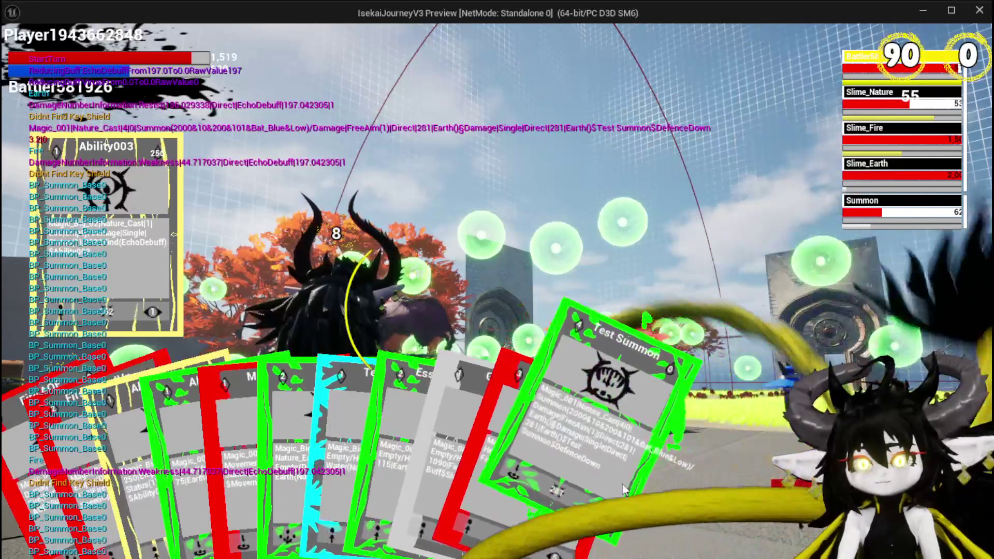
pyautogui.click(53, 474)
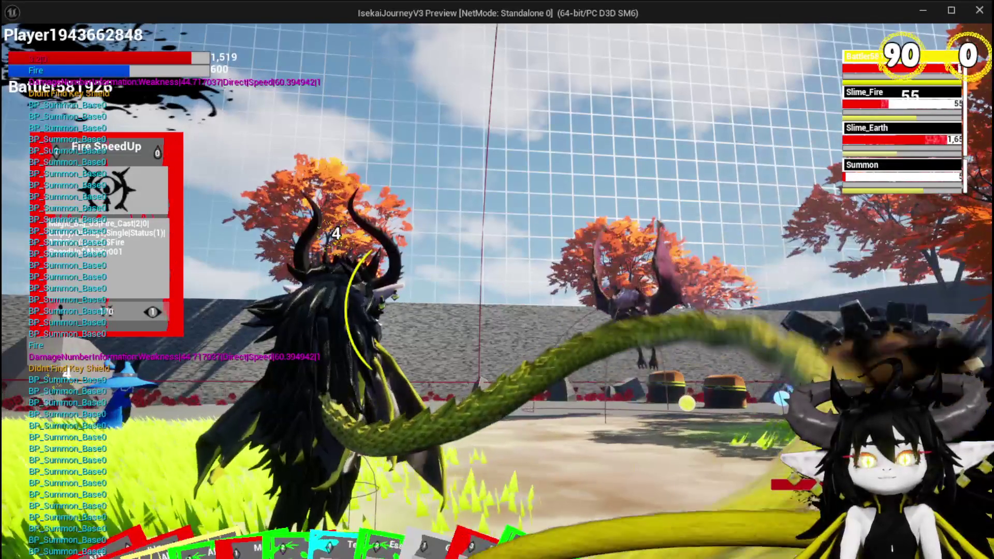
# Step: After the fire cards land, pick the Test Summon card to start aiming it
pyautogui.moveTo(518, 514)
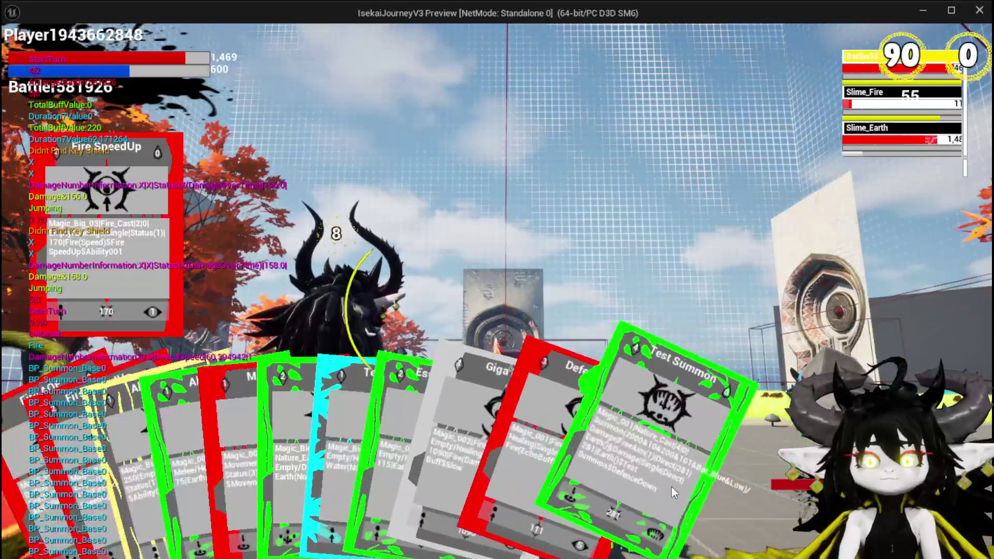
pyautogui.moveTo(672, 487)
pyautogui.click(612, 463)
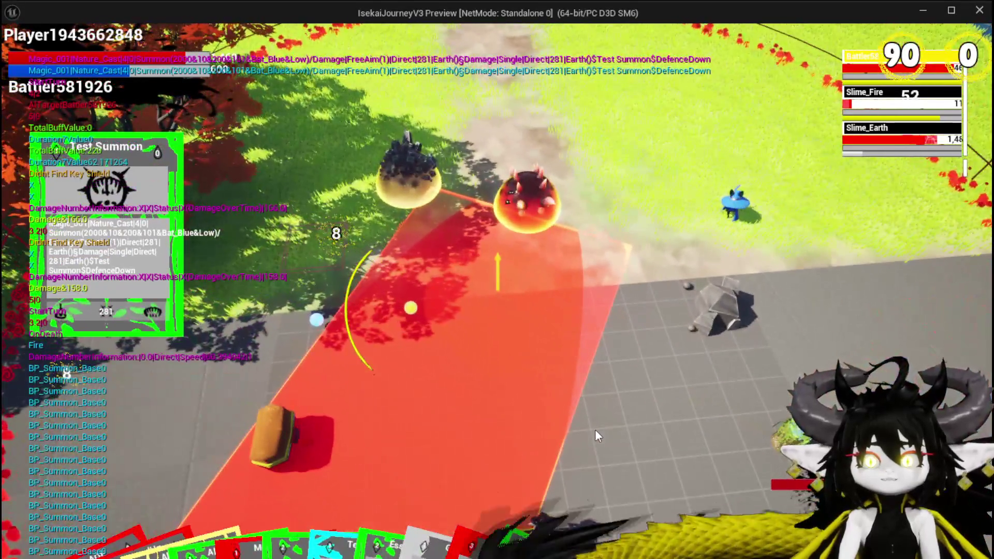
# Step: Place the Test Summon in the arena, play DefenceUp, then stop the preview with Escape
pyautogui.click(595, 431)
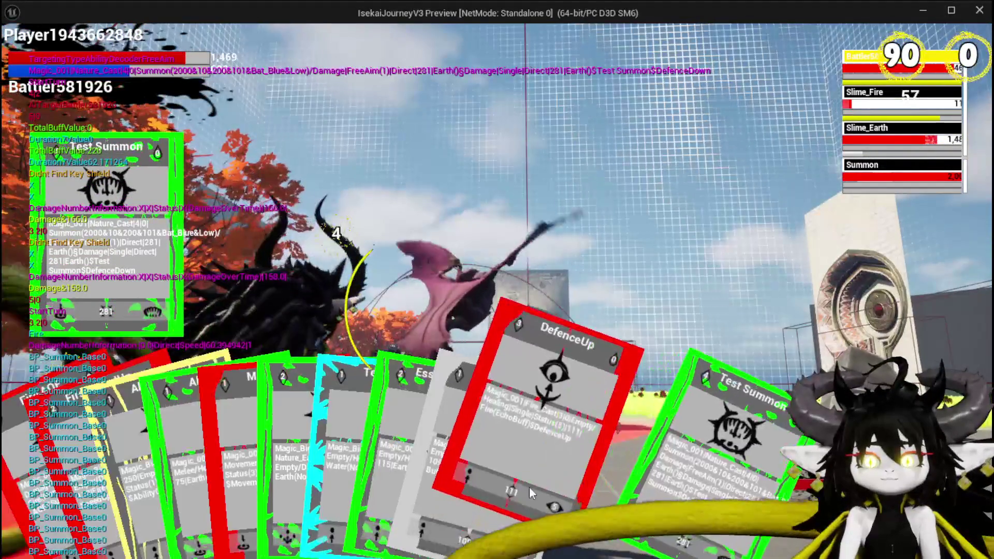
pyautogui.click(529, 487)
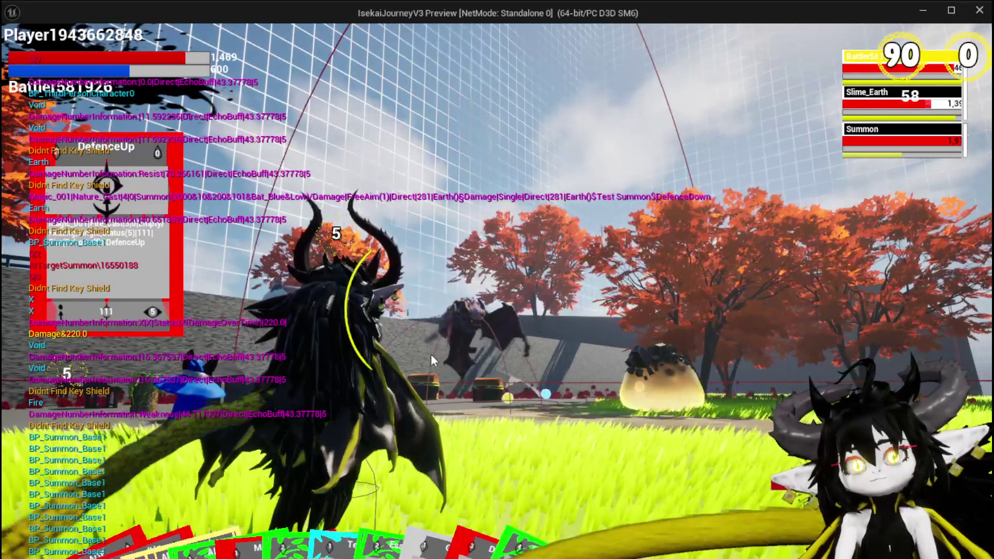
pyautogui.press('Escape')
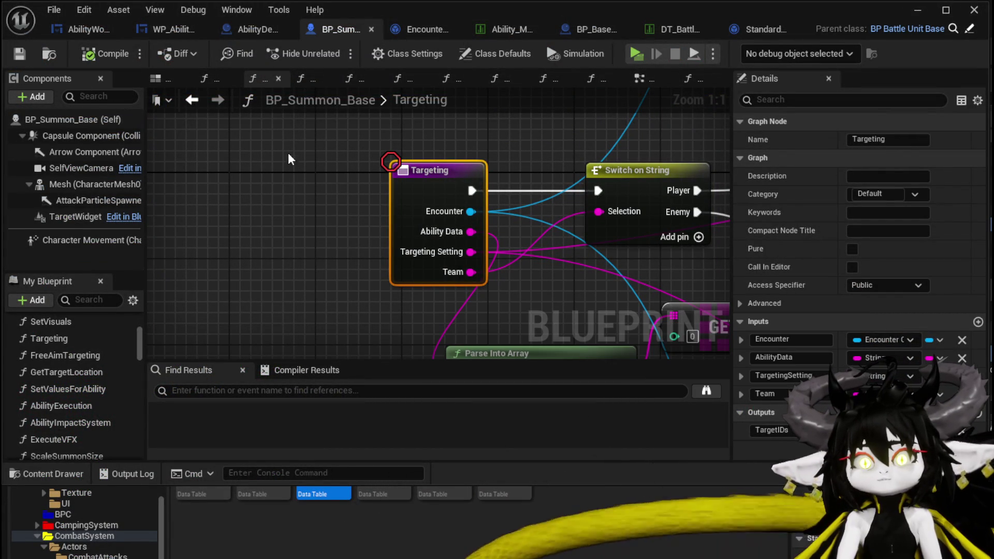
# Step: Switch to Encounter_Object, minimize the Blueprint editor, and open CombatSystem > Object in the Content Browser
pyautogui.click(401, 30)
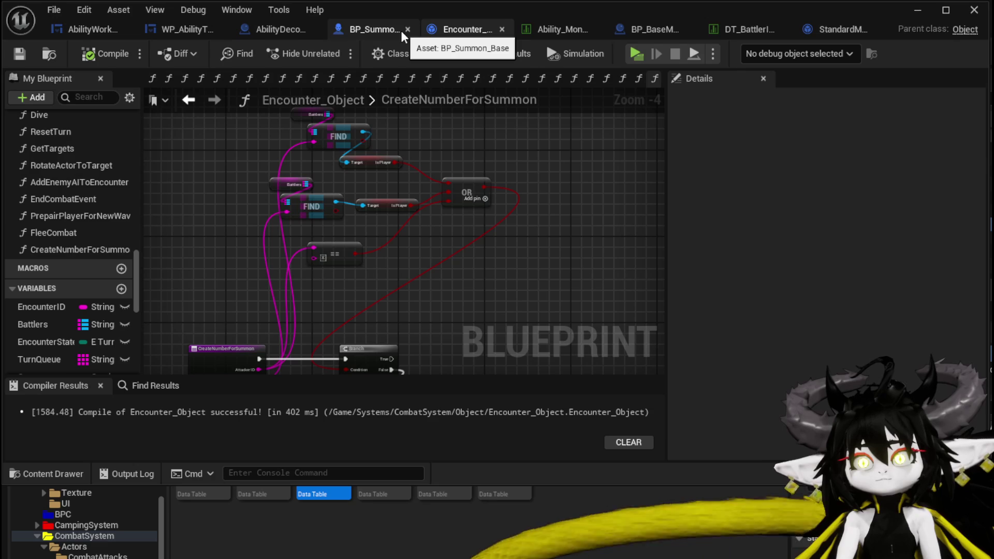
pyautogui.scroll(10, 116, 165)
pyautogui.scroll(8, 116, 165)
pyautogui.click(915, 12)
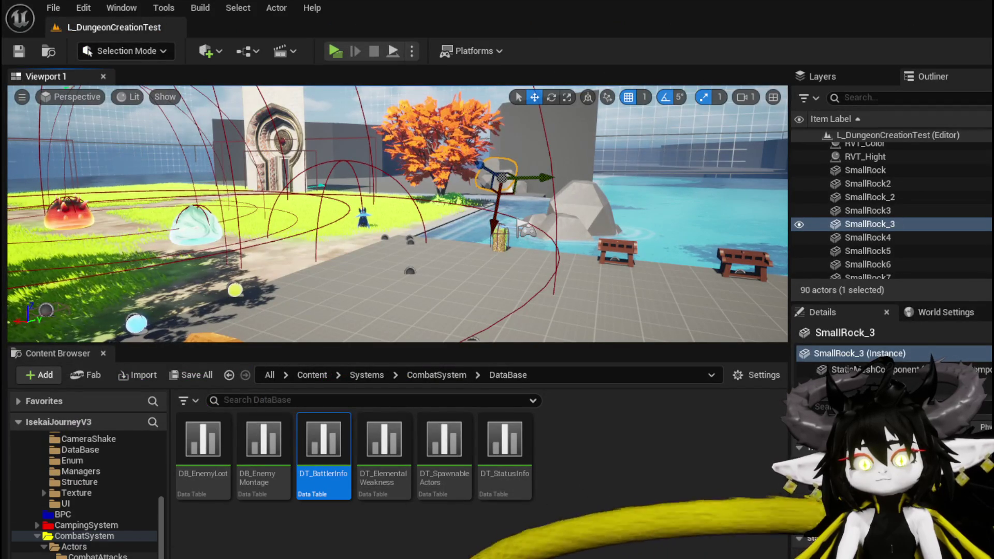
pyautogui.scroll(-5, 103, 549)
pyautogui.click(78, 558)
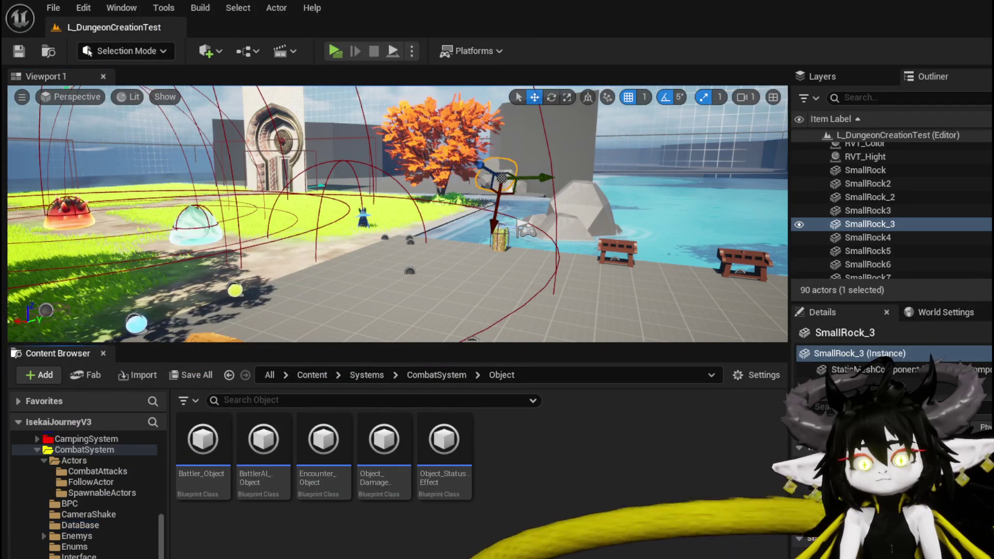
# Step: Open Object_DamageSequence's CalculateValue graph and drill into the Calculate Direct Damage function graph
pyautogui.doubleClick(389, 467)
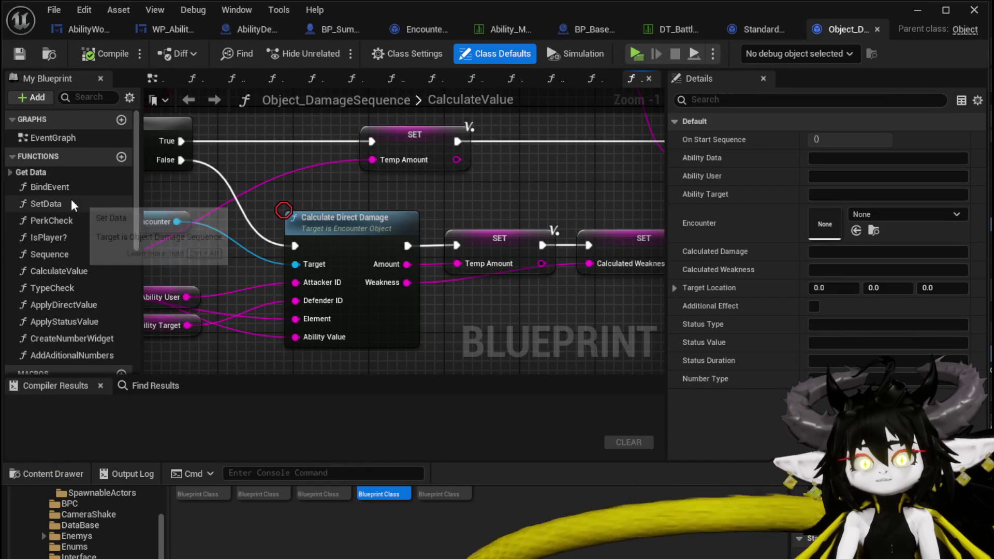
pyautogui.click(67, 272)
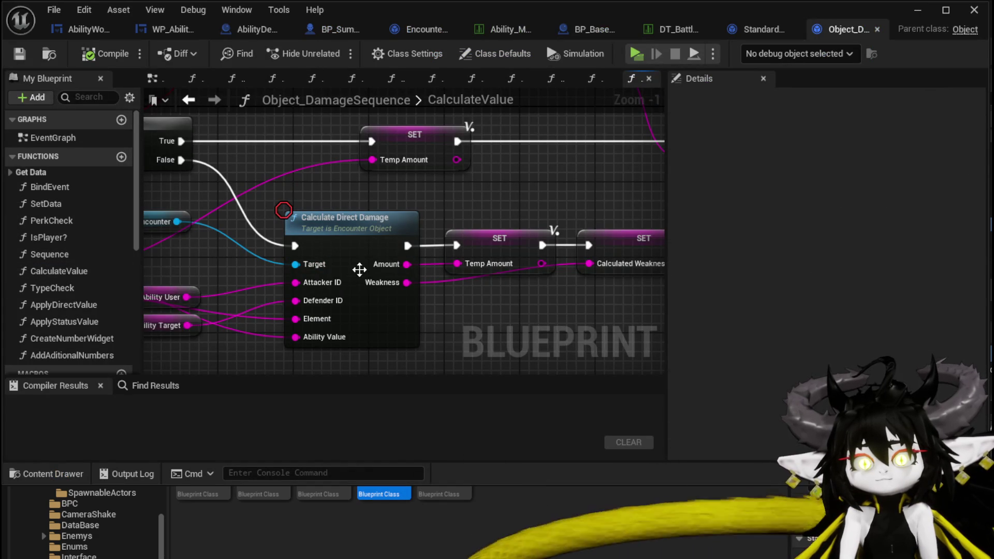
pyautogui.moveTo(386, 203)
pyautogui.mouseDown()
pyautogui.moveTo(549, 207)
pyautogui.moveTo(572, 288)
pyautogui.moveTo(539, 233)
pyautogui.moveTo(284, 206)
pyautogui.moveTo(504, 224)
pyautogui.moveTo(405, 258)
pyautogui.moveTo(438, 258)
pyautogui.moveTo(419, 244)
pyautogui.mouseUp()
pyautogui.scroll(-1, 548, 207)
pyautogui.scroll(-1, 437, 258)
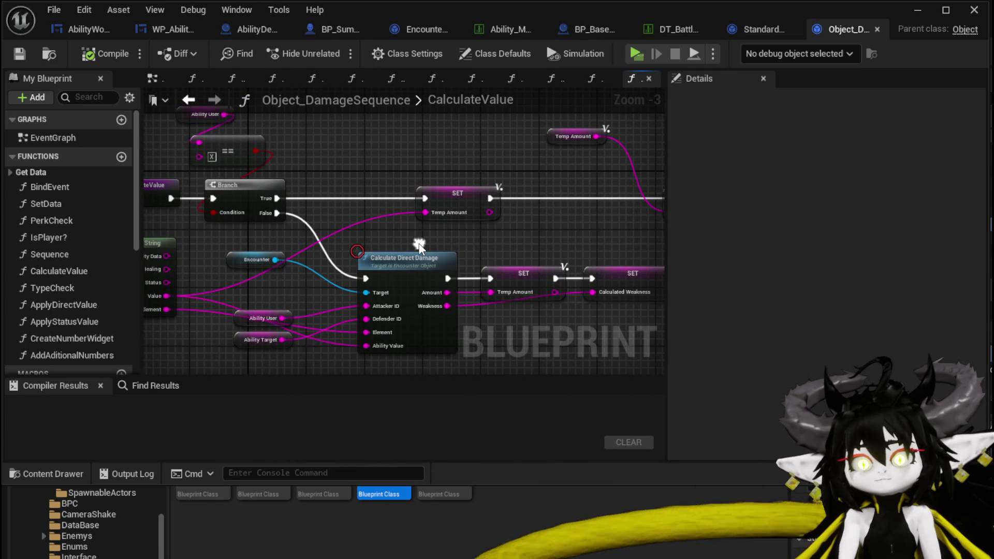
pyautogui.doubleClick(414, 257)
pyautogui.scroll(-1, 370, 304)
pyautogui.moveTo(371, 304)
pyautogui.mouseDown()
pyautogui.moveTo(426, 304)
pyautogui.moveTo(459, 284)
pyautogui.moveTo(546, 293)
pyautogui.mouseUp()
pyautogui.scroll(2, 548, 295)
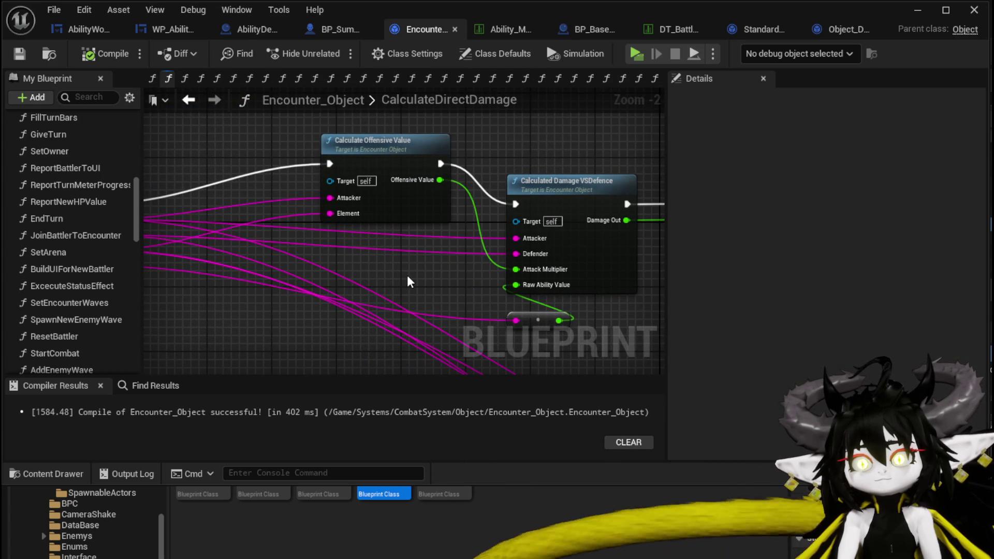
# Step: Survey the CalculateDirectDamage graph's entry, Calculate Offensive Value, Elemental Affinity and Return nodes
pyautogui.scroll(-2, 408, 282)
pyautogui.moveTo(408, 282)
pyautogui.mouseDown()
pyautogui.moveTo(362, 249)
pyautogui.moveTo(151, 182)
pyautogui.mouseUp()
pyautogui.moveTo(331, 207)
pyautogui.mouseDown()
pyautogui.moveTo(468, 224)
pyautogui.moveTo(535, 284)
pyautogui.moveTo(637, 319)
pyautogui.mouseUp()
pyautogui.moveTo(316, 173); pyautogui.dragTo(317, 149)
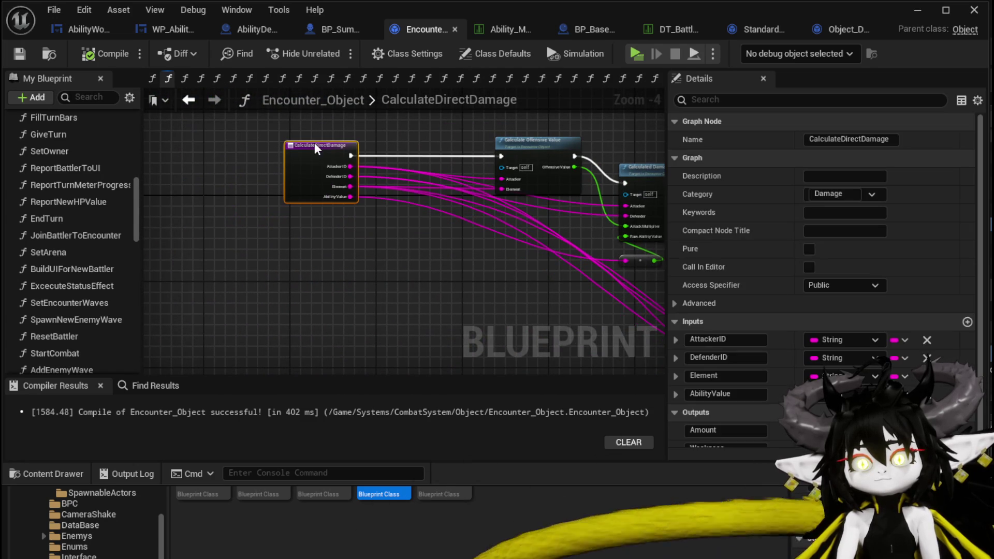
pyautogui.click(536, 156)
pyautogui.moveTo(537, 156); pyautogui.dragTo(423, 177)
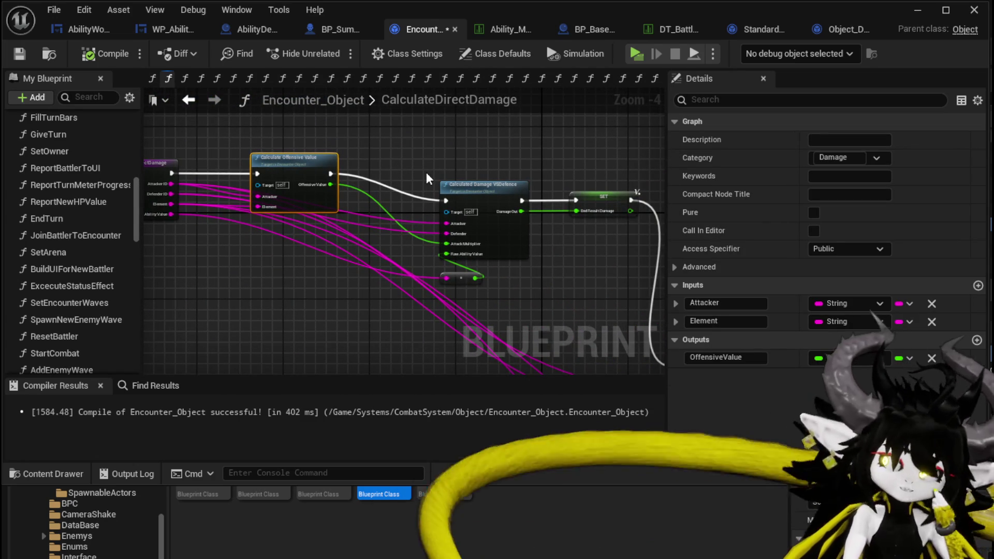
pyautogui.scroll(2, 457, 185)
pyautogui.scroll(-2, 239, 134)
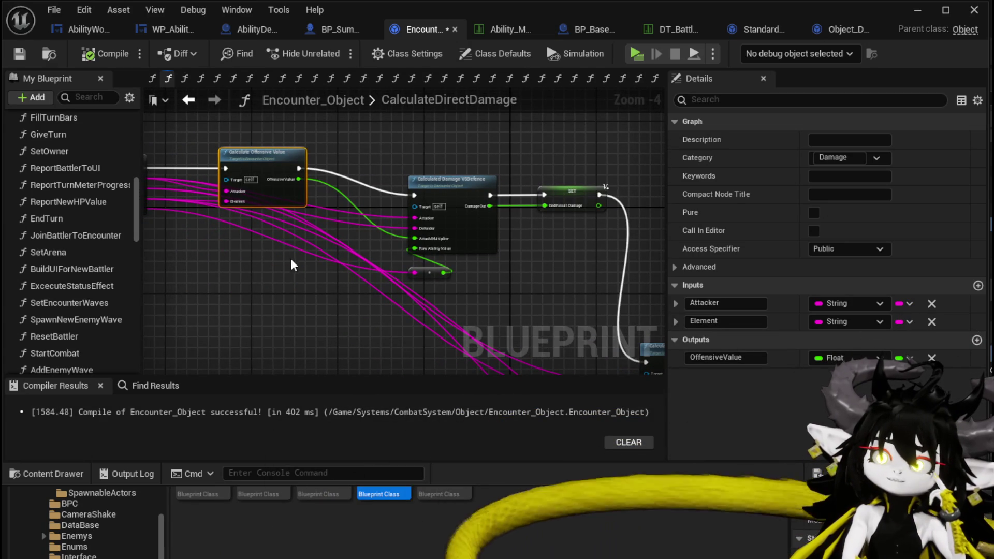
pyautogui.scroll(2, 292, 263)
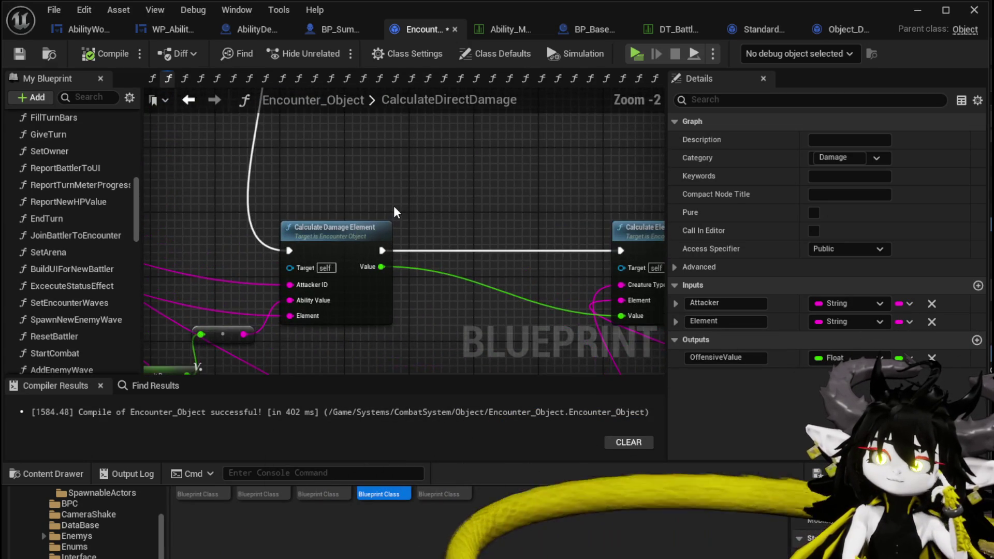
pyautogui.moveTo(397, 213)
pyautogui.mouseDown()
pyautogui.moveTo(448, 146)
pyautogui.moveTo(453, 192)
pyautogui.moveTo(150, 171)
pyautogui.moveTo(211, 100)
pyautogui.moveTo(216, 140)
pyautogui.moveTo(187, 161)
pyautogui.moveTo(449, 199)
pyautogui.mouseUp()
pyautogui.scroll(-1, 228, 171)
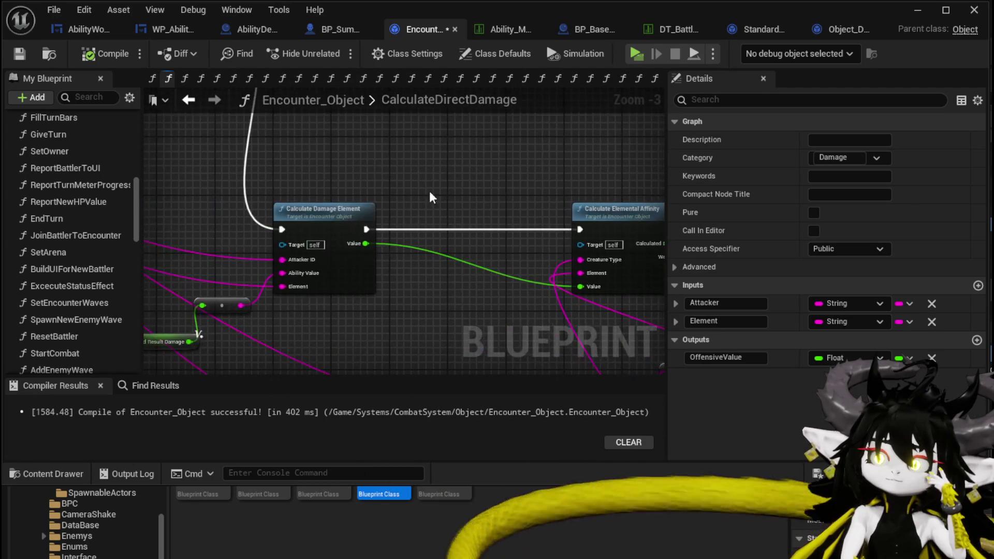
pyautogui.moveTo(433, 316); pyautogui.dragTo(227, 272)
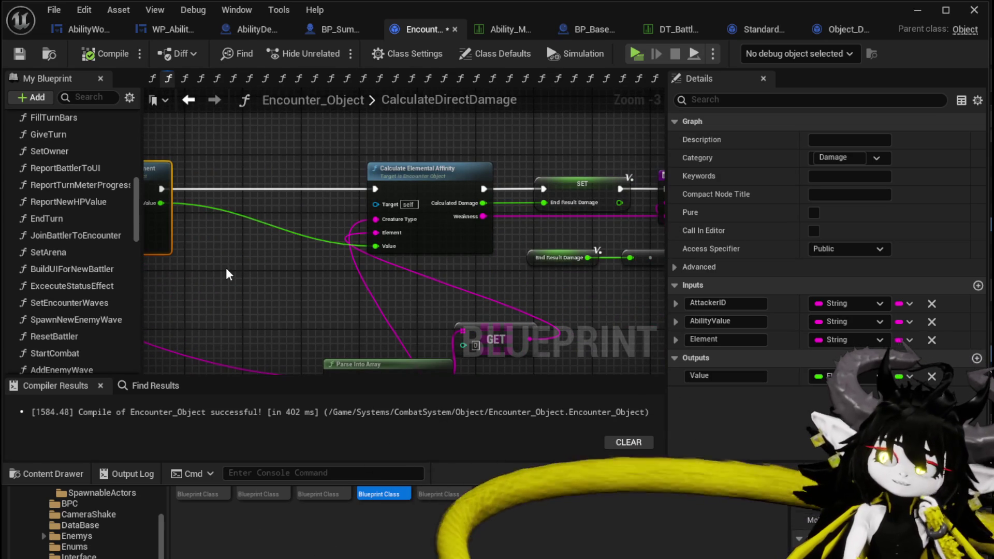
pyautogui.moveTo(228, 274); pyautogui.dragTo(149, 270)
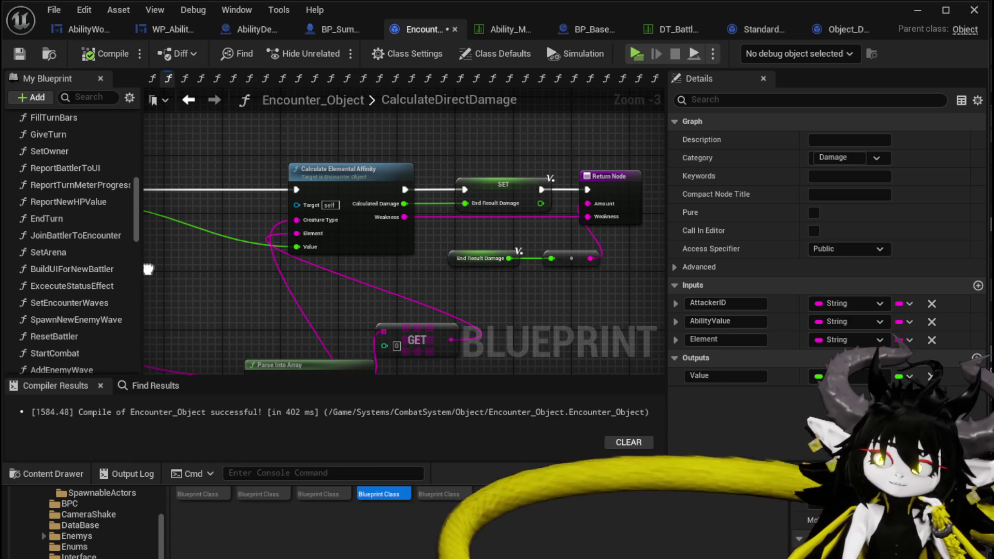
pyautogui.moveTo(149, 270); pyautogui.dragTo(223, 262)
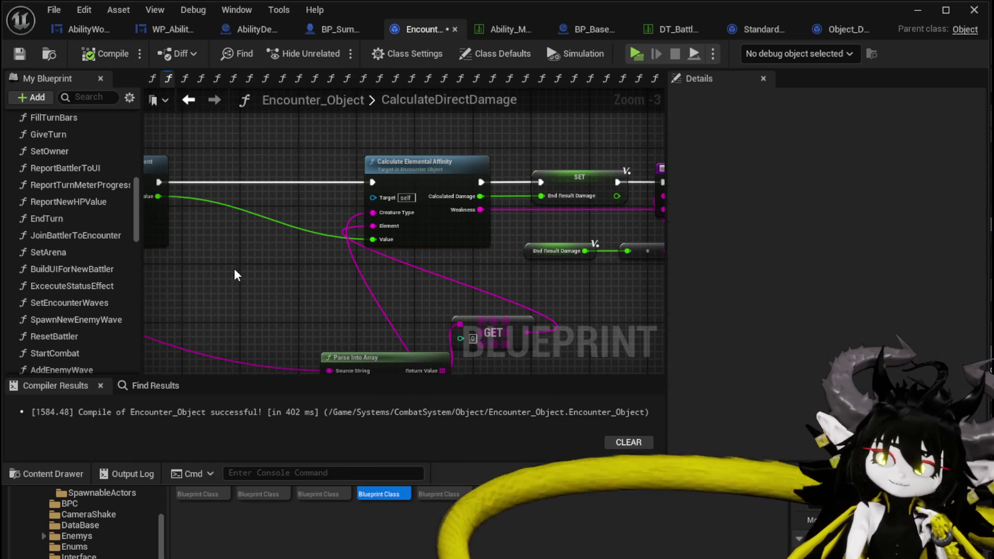
pyautogui.scroll(-2, 318, 192)
pyautogui.scroll(3, 308, 254)
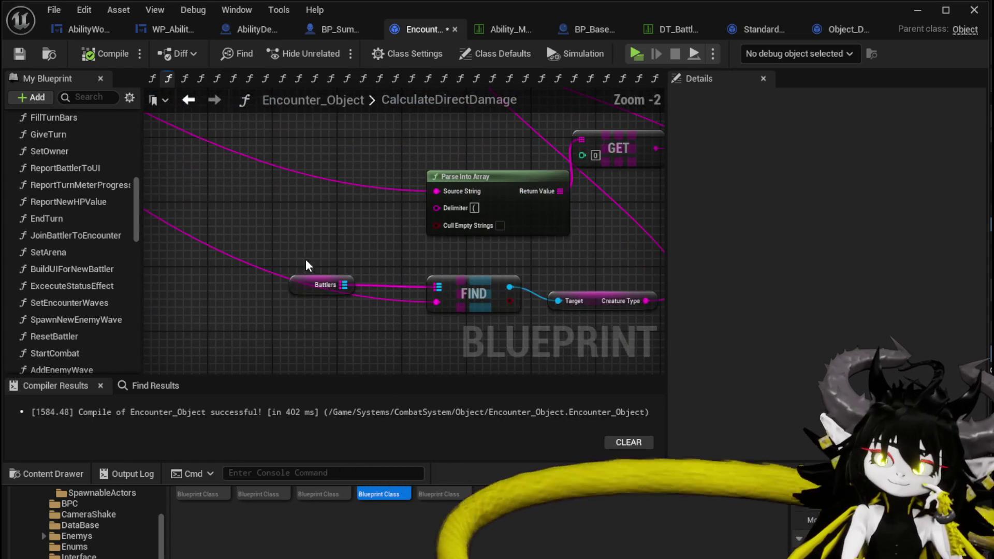
# Step: Look over the Battlers, Calculate Offensive Value and Calculate Damage Element nodes along the damage chain
pyautogui.moveTo(336, 267); pyautogui.dragTo(325, 273)
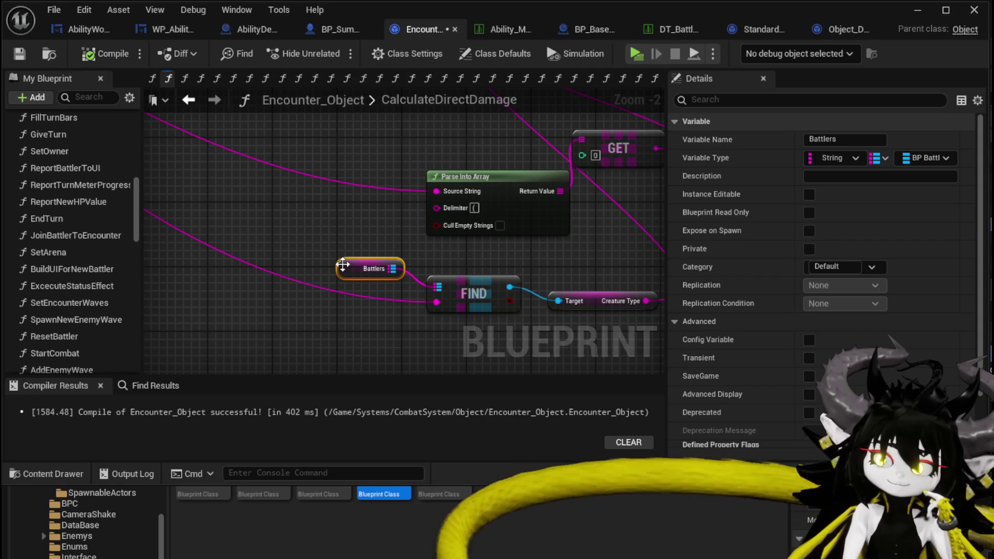
pyautogui.click(321, 238)
pyautogui.moveTo(321, 237); pyautogui.dragTo(313, 244)
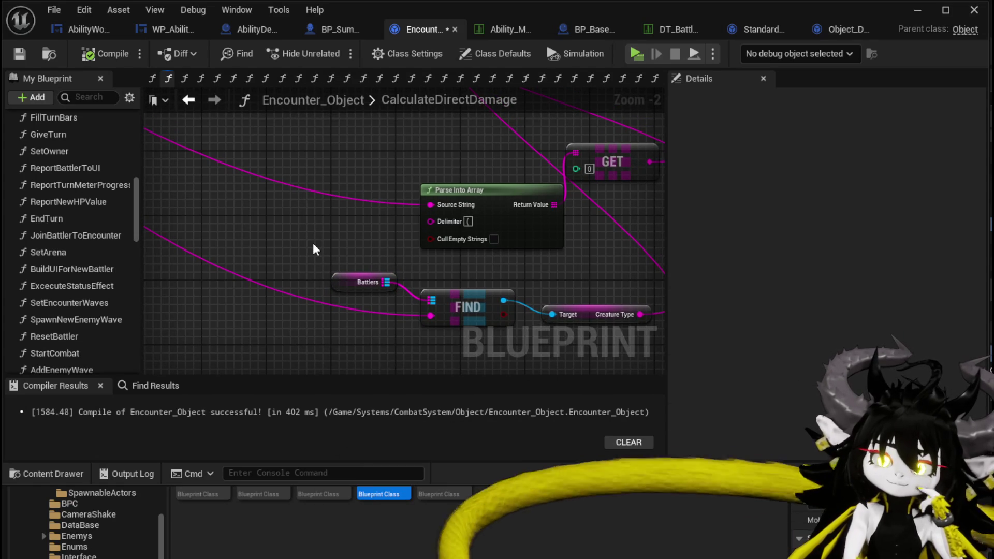
pyautogui.scroll(-1, 313, 250)
pyautogui.moveTo(372, 159); pyautogui.dragTo(268, 236)
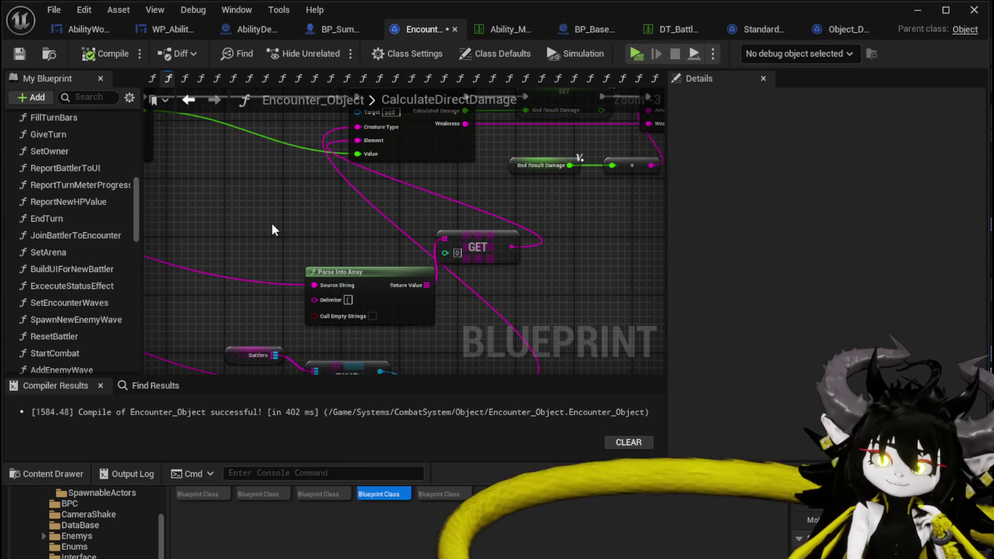
pyautogui.scroll(-1, 280, 249)
pyautogui.moveTo(284, 262)
pyautogui.mouseDown()
pyautogui.moveTo(362, 284)
pyautogui.moveTo(387, 246)
pyautogui.moveTo(414, 279)
pyautogui.moveTo(403, 290)
pyautogui.moveTo(392, 215)
pyautogui.mouseUp()
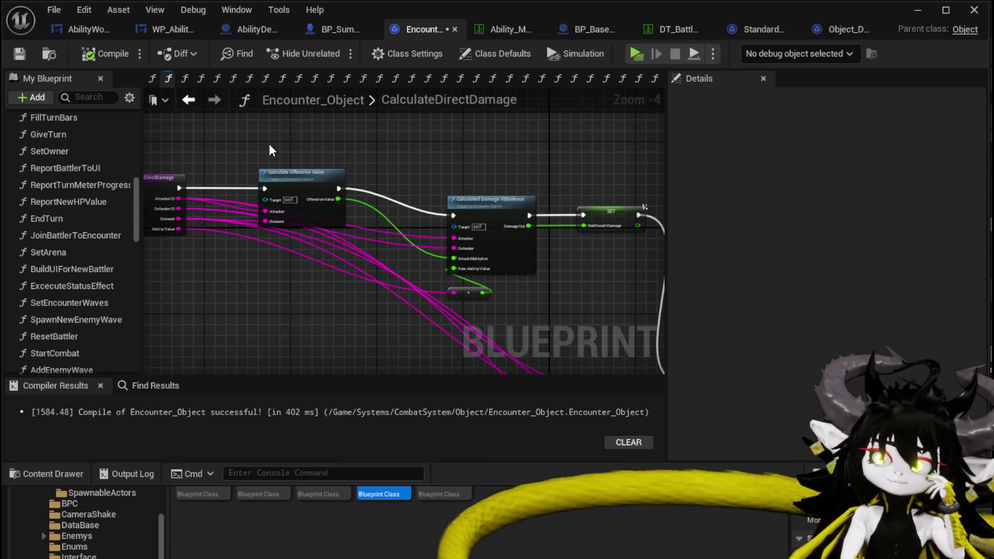
pyautogui.click(293, 173)
pyautogui.moveTo(293, 173); pyautogui.dragTo(348, 214)
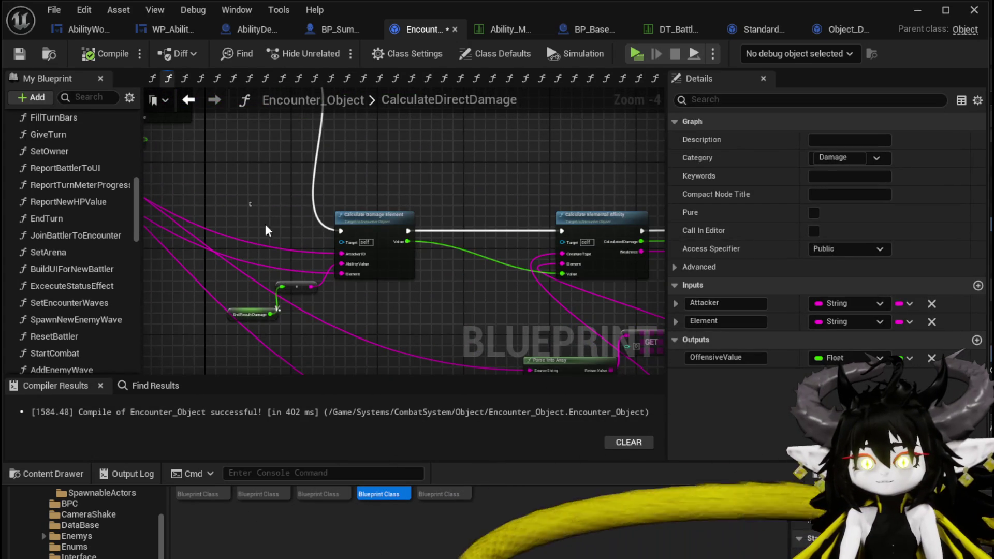
pyautogui.click(373, 249)
pyautogui.moveTo(466, 333); pyautogui.dragTo(237, 325)
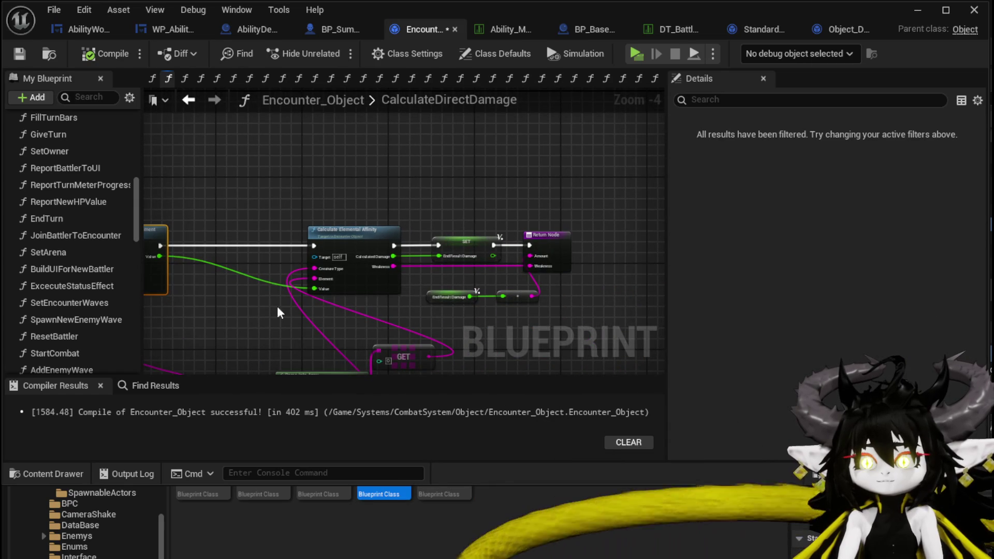
pyautogui.moveTo(302, 195); pyautogui.dragTo(613, 243)
pyautogui.scroll(-1, 390, 229)
pyautogui.moveTo(390, 229)
pyautogui.mouseDown()
pyautogui.moveTo(485, 271)
pyautogui.moveTo(451, 324)
pyautogui.mouseUp()
pyautogui.moveTo(438, 166); pyautogui.dragTo(496, 280)
# Step: Move Calculate Offensive Value beside Calculate Damage Element, wiring its exec in and Offensive Value to the reroute
pyautogui.moveTo(326, 124)
pyautogui.mouseDown()
pyautogui.moveTo(382, 151)
pyautogui.moveTo(556, 299)
pyautogui.moveTo(580, 290)
pyautogui.mouseUp()
pyautogui.scroll(4, 390, 194)
pyautogui.moveTo(353, 151); pyautogui.dragTo(545, 180)
pyautogui.moveTo(305, 158)
pyautogui.mouseDown()
pyautogui.moveTo(295, 177)
pyautogui.moveTo(367, 328)
pyautogui.moveTo(453, 288)
pyautogui.moveTo(445, 279)
pyautogui.mouseUp()
pyautogui.click(393, 325)
# Step: Delete End Result Damage and collapse the offensive value, reroute and damage element nodes into CalculateSupportValue
pyautogui.press('Delete')
pyautogui.moveTo(284, 164); pyautogui.dragTo(312, 172)
pyautogui.scroll(-1, 325, 274)
pyautogui.moveTo(269, 288); pyautogui.dragTo(561, 172)
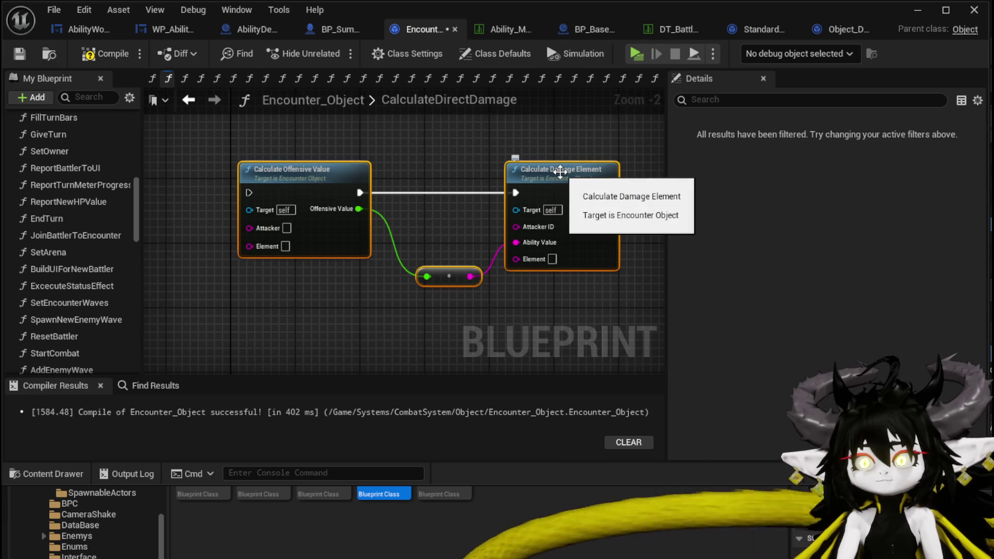
pyautogui.rightClick(560, 172)
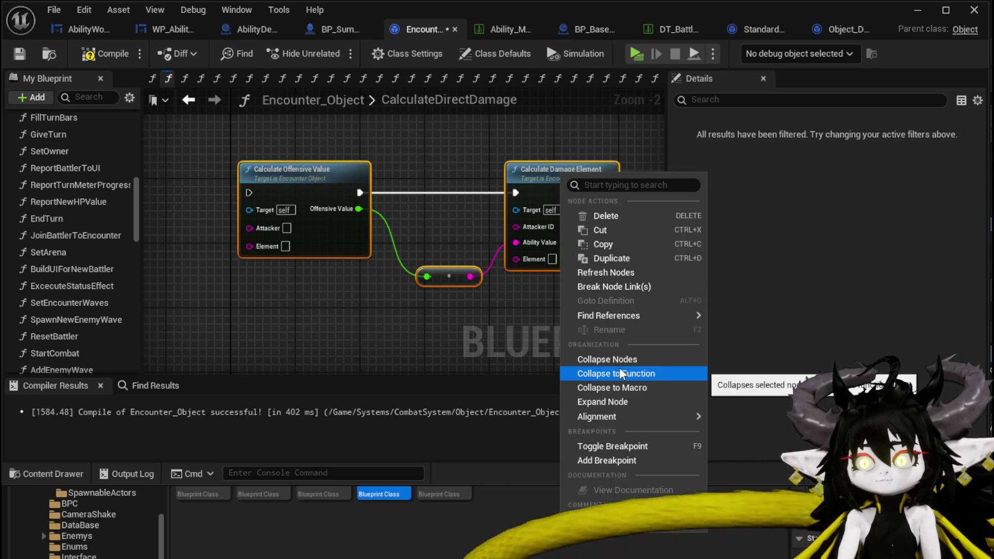
pyautogui.click(620, 373)
pyautogui.write('CalculateSupportValue')
pyautogui.press('Return')
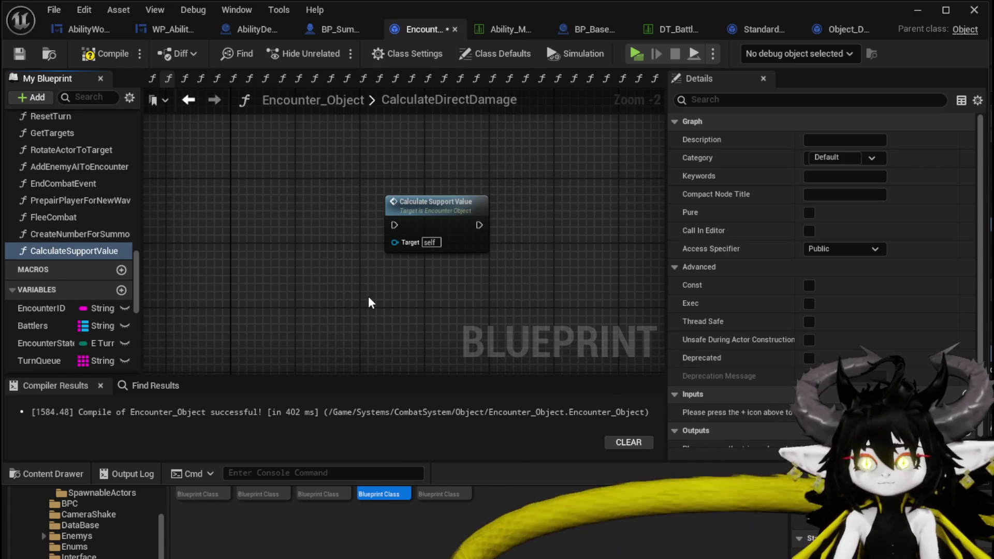
# Step: Remove the resulting Calculate Support Value call and compile Encounter_Object
pyautogui.click(466, 203)
pyautogui.press('Delete')
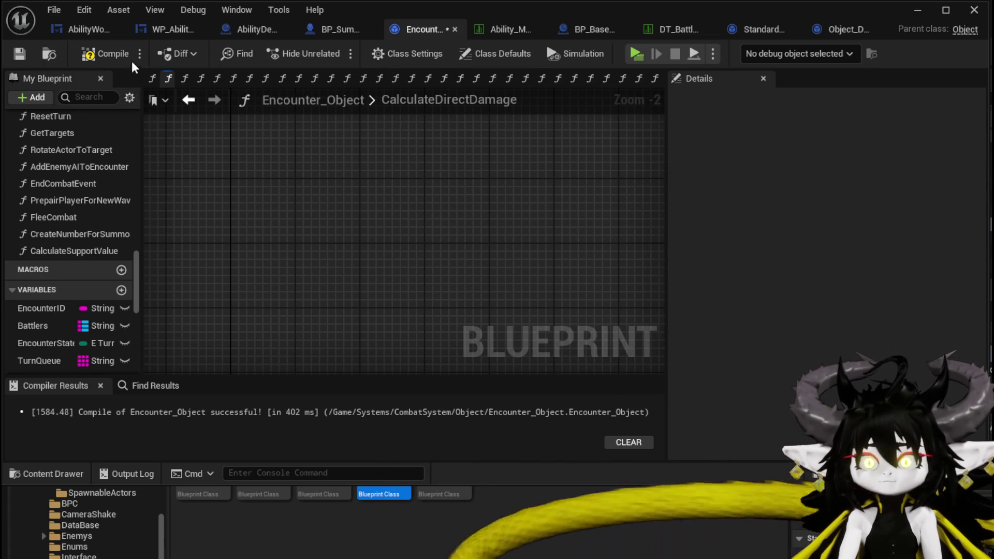
pyautogui.click(91, 53)
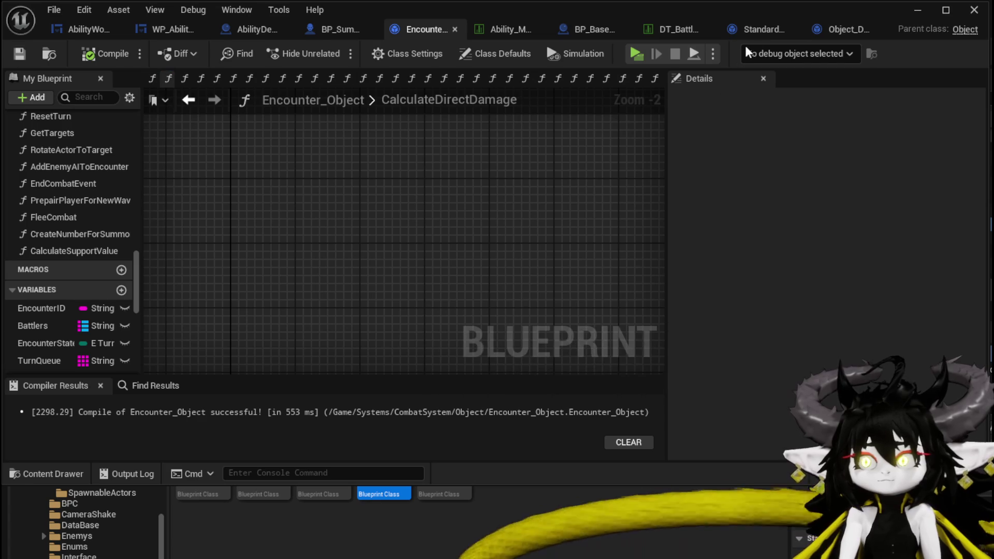
# Step: In Object_DamageSequence's CalculateValue graph, add a Battlers map getter from the Encounter reference
pyautogui.click(792, 30)
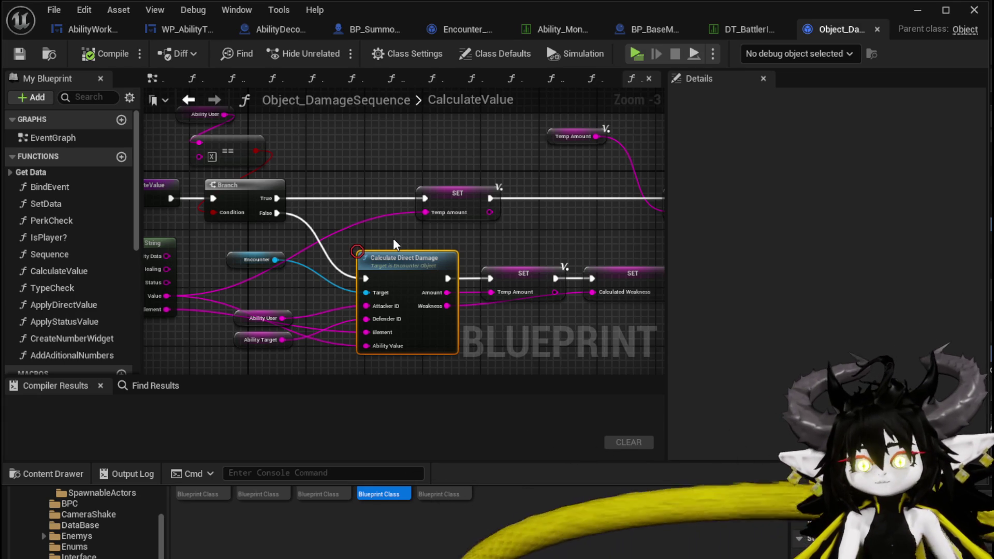
pyautogui.moveTo(238, 374)
pyautogui.mouseDown()
pyautogui.moveTo(359, 154)
pyautogui.moveTo(274, 206)
pyautogui.moveTo(287, 355)
pyautogui.moveTo(288, 329)
pyautogui.mouseUp()
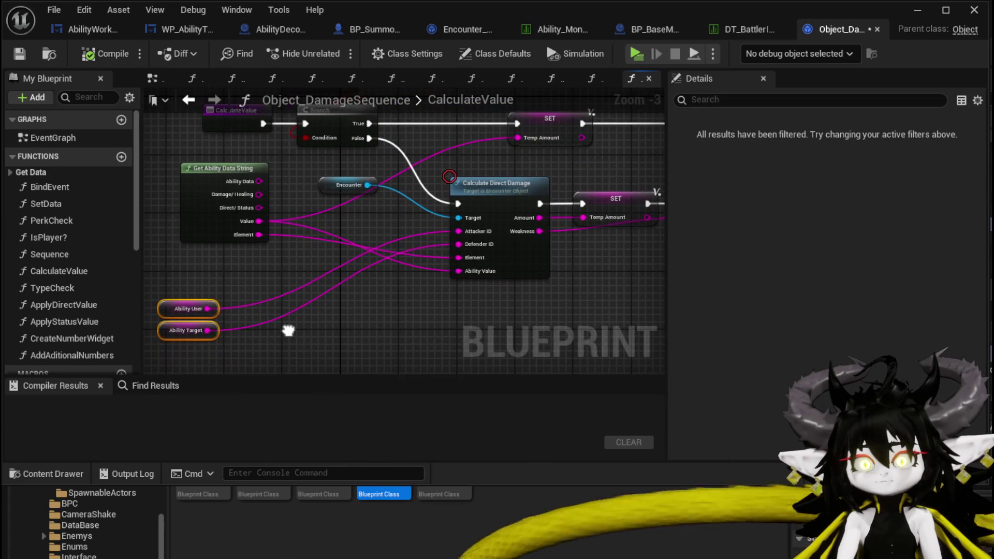
pyautogui.moveTo(367, 182); pyautogui.dragTo(337, 240)
pyautogui.write('Battler')
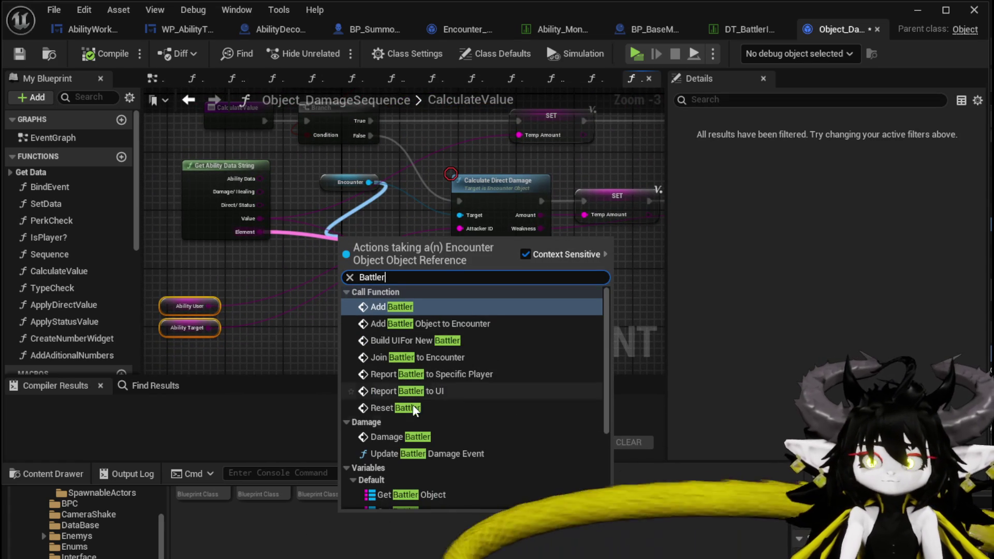
pyautogui.scroll(-3, 414, 466)
pyautogui.click(414, 427)
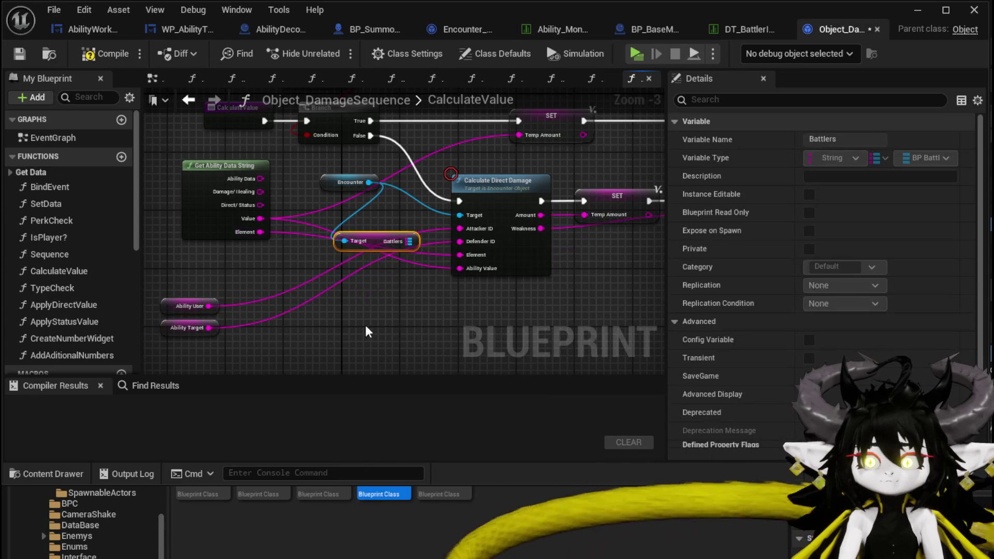
pyautogui.moveTo(374, 241); pyautogui.dragTo(260, 280)
# Step: Add two Battlers FIND nodes keyed by Ability User and Ability Target
pyautogui.moveTo(351, 217); pyautogui.dragTo(380, 264)
pyautogui.write('Find')
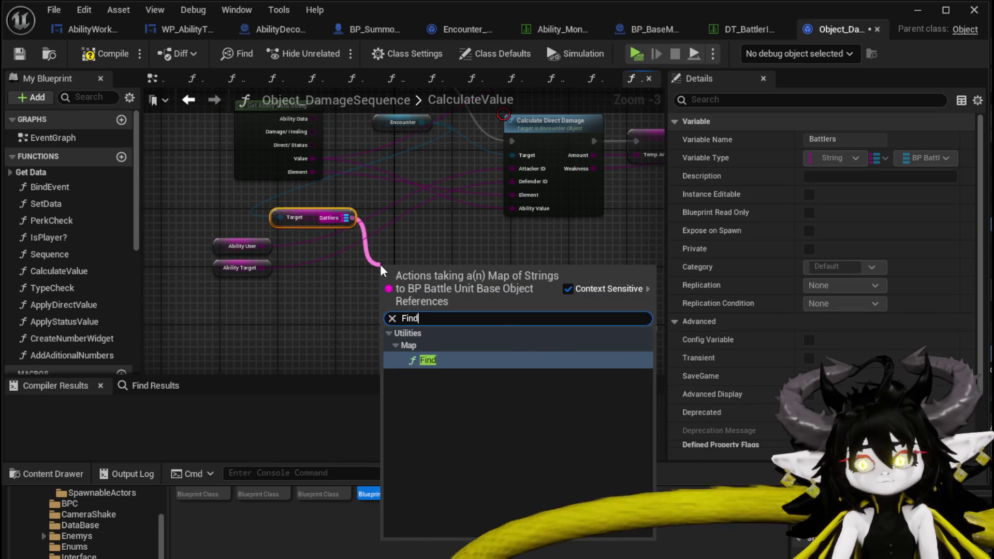
pyautogui.press('Return')
pyautogui.moveTo(261, 246)
pyautogui.mouseDown()
pyautogui.moveTo(384, 278)
pyautogui.moveTo(415, 274)
pyautogui.mouseUp()
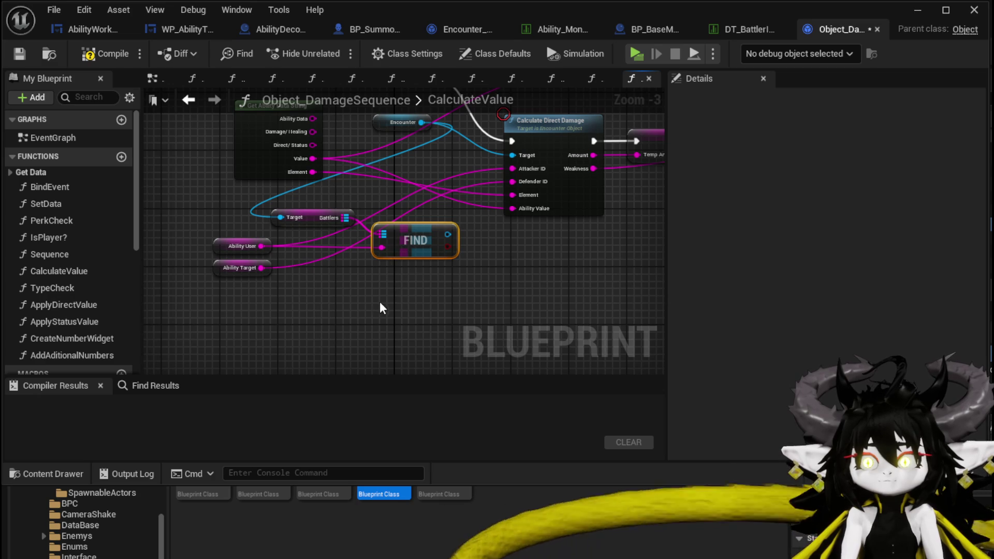
pyautogui.hotkey('ctrl', 'c')
pyautogui.hotkey('ctrl', 'v')
pyautogui.moveTo(261, 267); pyautogui.dragTo(371, 315)
pyautogui.moveTo(346, 217)
pyautogui.mouseDown()
pyautogui.moveTo(353, 263)
pyautogui.moveTo(377, 298)
pyautogui.moveTo(327, 284)
pyautogui.moveTo(386, 279)
pyautogui.mouseUp()
# Step: Get Team from both FIND results, compare them with ==, and feed a Branch
pyautogui.write('Te')
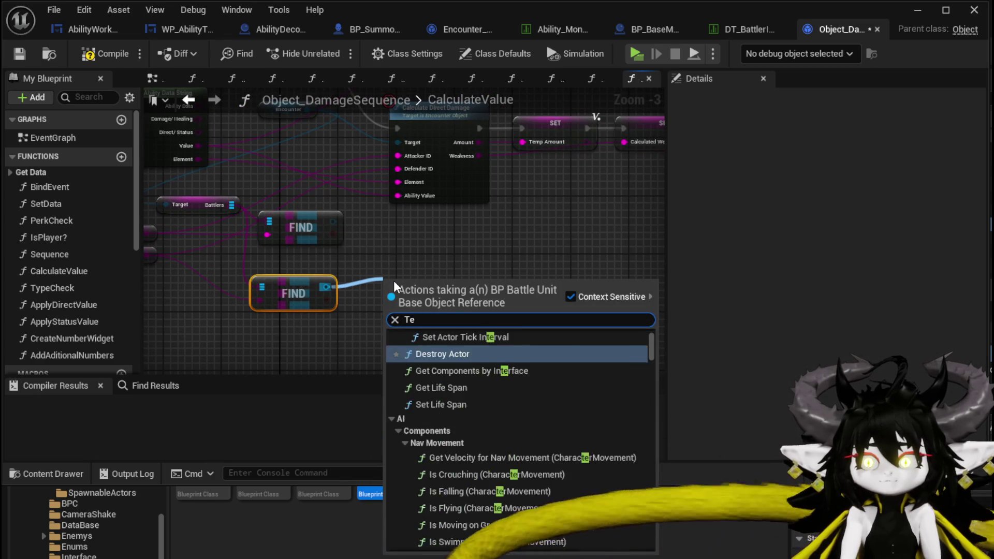
pyautogui.write('am')
pyautogui.click(443, 483)
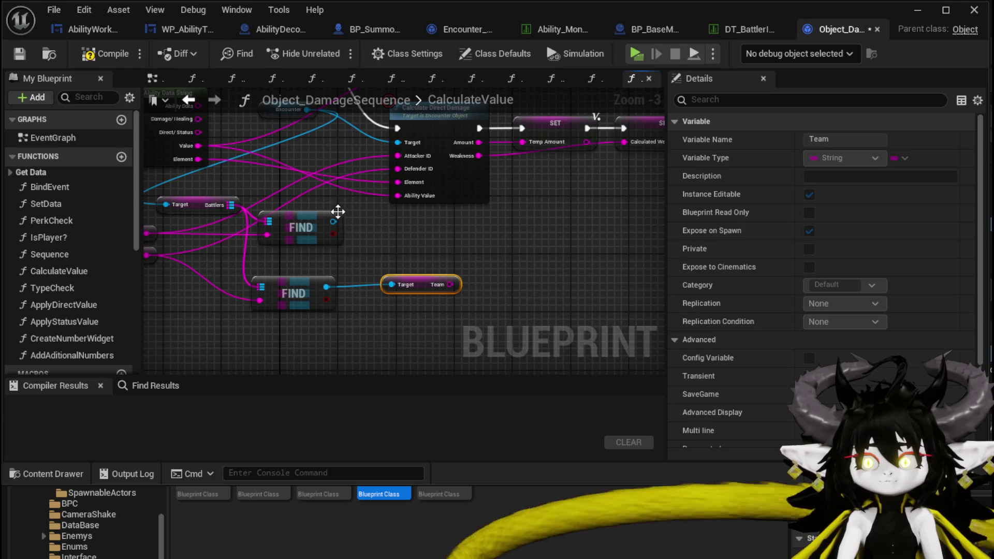
pyautogui.moveTo(332, 222); pyautogui.dragTo(385, 231)
pyautogui.write('Tea')
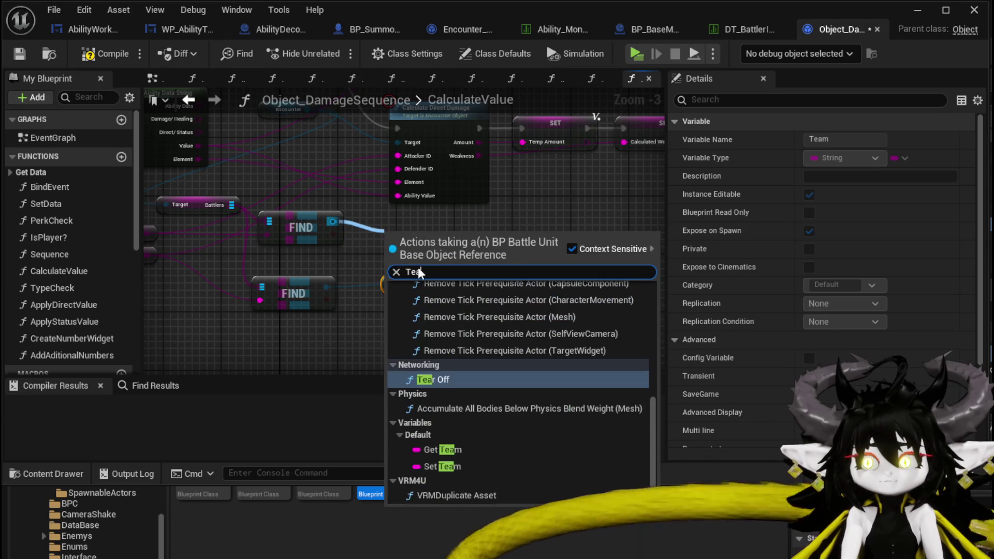
pyautogui.click(442, 449)
pyautogui.moveTo(450, 234); pyautogui.dragTo(518, 252)
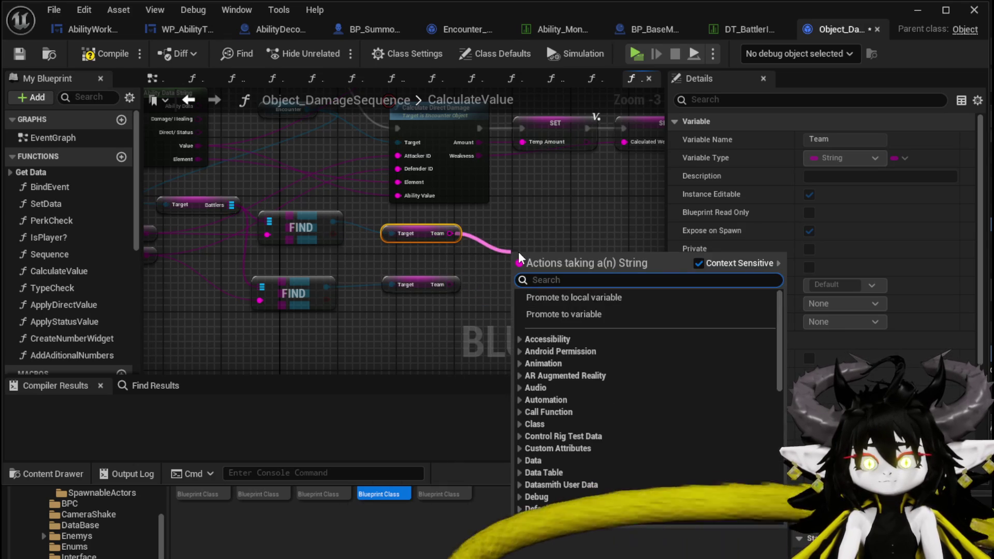
pyautogui.write('==')
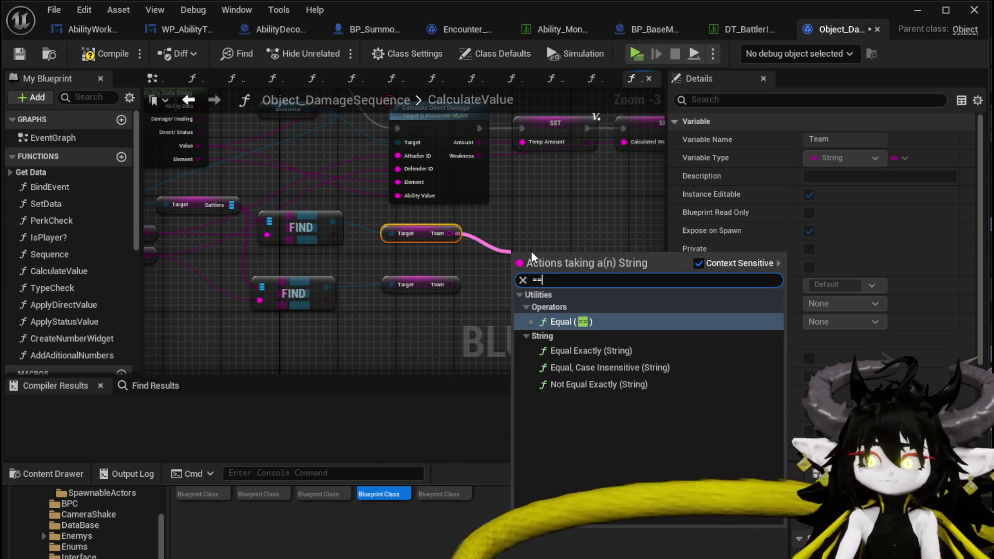
pyautogui.press('Return')
pyautogui.moveTo(456, 288)
pyautogui.mouseDown()
pyautogui.moveTo(500, 260)
pyautogui.moveTo(514, 269)
pyautogui.moveTo(324, 329)
pyautogui.mouseUp()
pyautogui.click(533, 228)
# Step: Rearrange the Encounter getter and the Battlers lookup nodes in the graph
pyautogui.moveTo(368, 290)
pyautogui.mouseDown()
pyautogui.moveTo(530, 278)
pyautogui.moveTo(418, 272)
pyautogui.mouseUp()
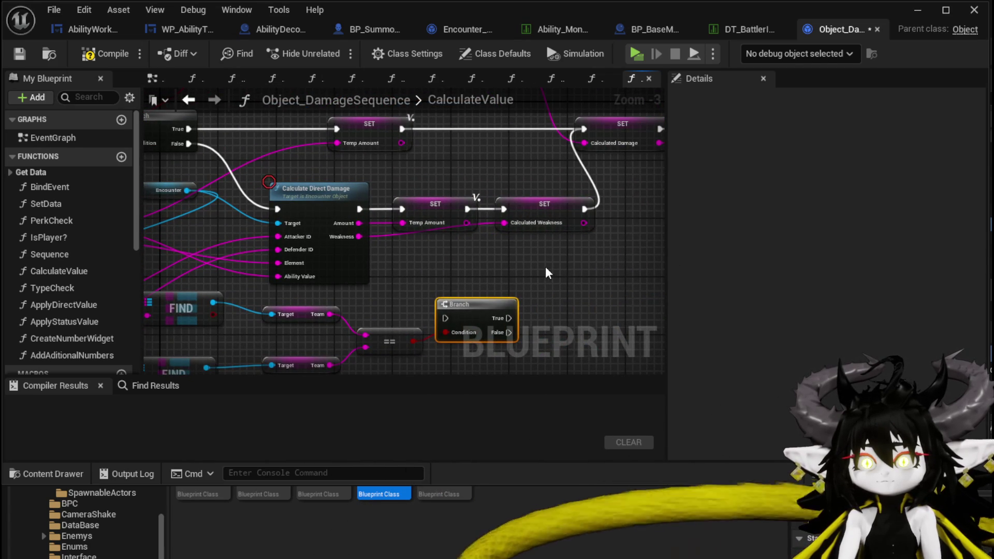
pyautogui.moveTo(236, 206); pyautogui.dragTo(353, 205)
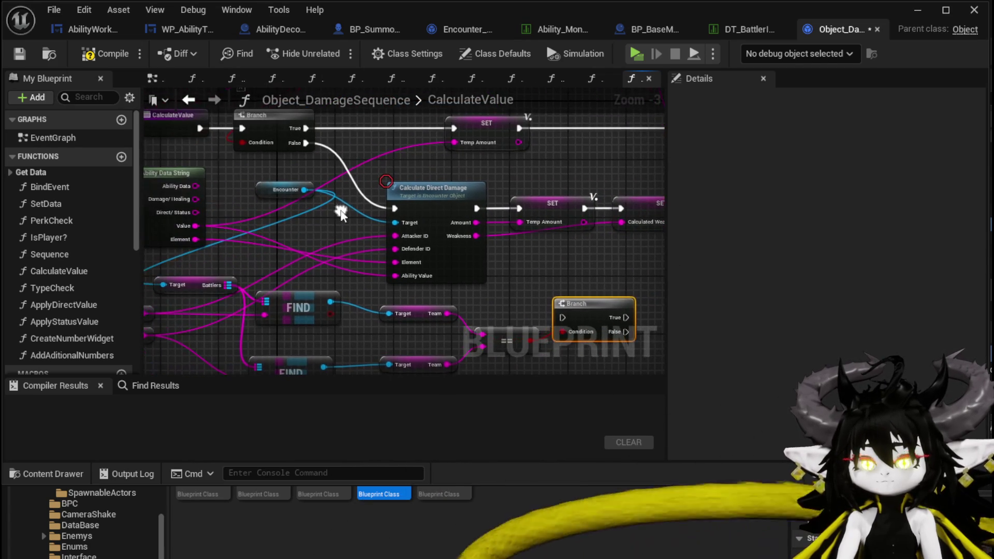
pyautogui.moveTo(274, 192)
pyautogui.mouseDown()
pyautogui.moveTo(326, 225)
pyautogui.moveTo(340, 146)
pyautogui.mouseUp()
pyautogui.moveTo(198, 333); pyautogui.dragTo(387, 195)
pyautogui.moveTo(639, 230)
pyautogui.mouseDown()
pyautogui.moveTo(423, 257)
pyautogui.moveTo(454, 309)
pyautogui.mouseUp()
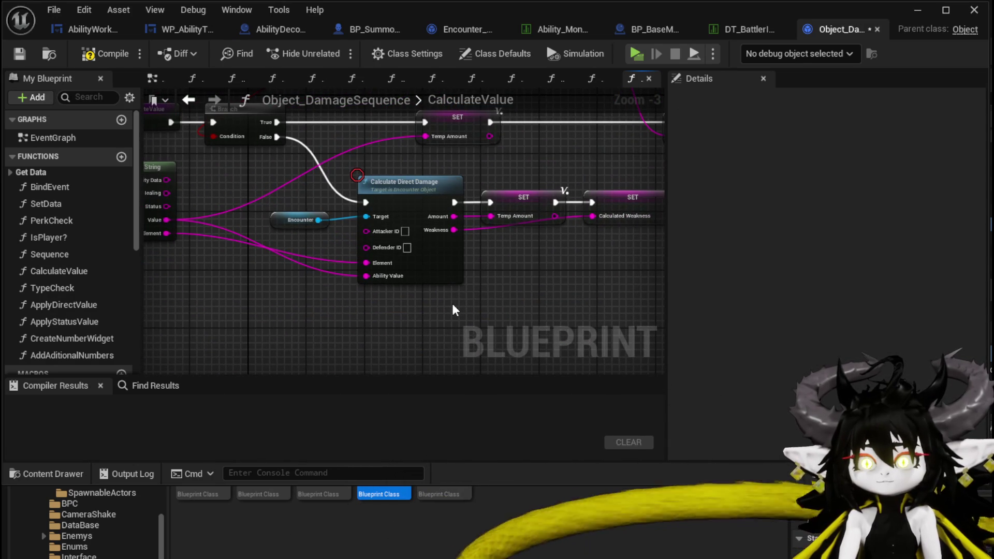
# Step: Delete the FIND lookup group, the Team getters and the Equal node
pyautogui.hotkey('ctrl', 'z')
pyautogui.moveTo(337, 300)
pyautogui.mouseDown()
pyautogui.moveTo(460, 252)
pyautogui.moveTo(463, 235)
pyautogui.moveTo(409, 210)
pyautogui.mouseUp()
pyautogui.press('Delete')
pyautogui.moveTo(389, 343); pyautogui.dragTo(611, 240)
pyautogui.press('Delete')
pyautogui.moveTo(475, 275)
pyautogui.mouseDown()
pyautogui.moveTo(413, 276)
pyautogui.moveTo(460, 308)
pyautogui.mouseUp()
# Step: Add a Switch on String from the Damage/Healing output with pin names Damage and Healing
pyautogui.moveTo(237, 189); pyautogui.dragTo(298, 179)
pyautogui.write('Sw')
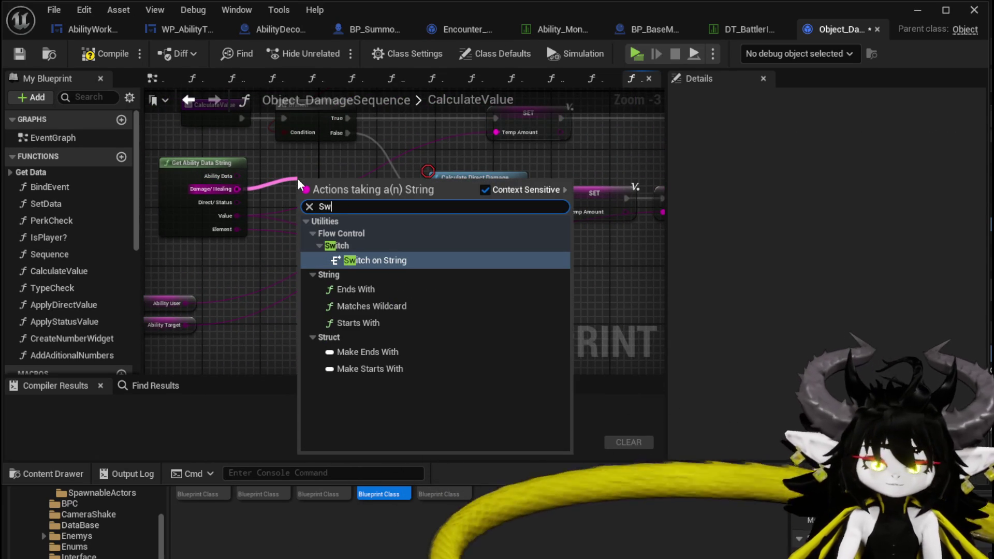
pyautogui.write('itch')
pyautogui.press('Return')
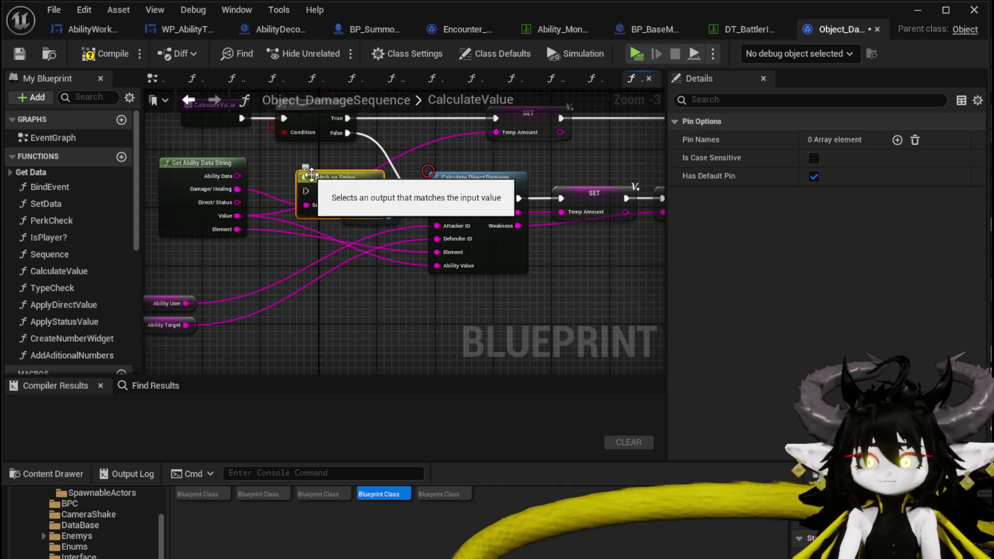
pyautogui.moveTo(309, 173); pyautogui.dragTo(302, 312)
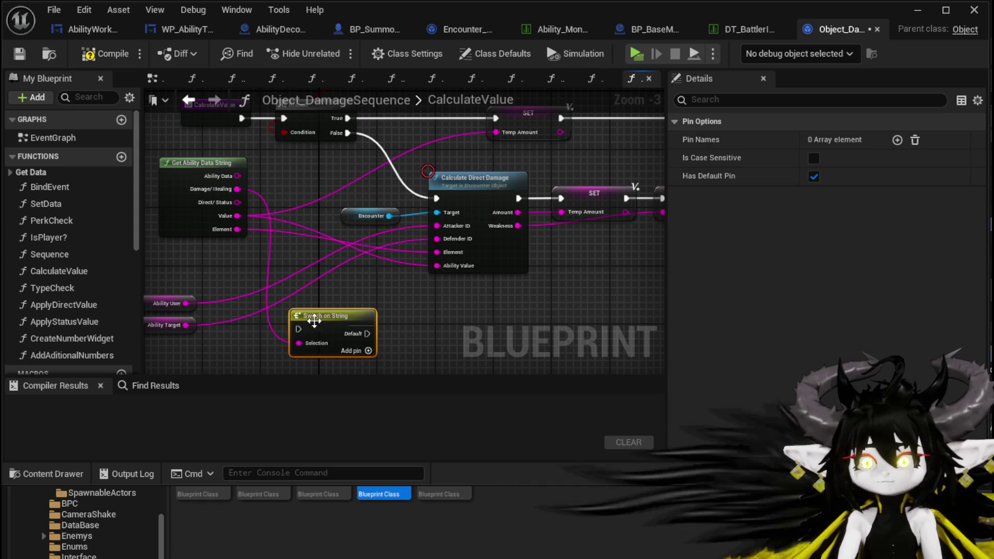
pyautogui.click(898, 140)
pyautogui.click(839, 158)
pyautogui.write('Damage')
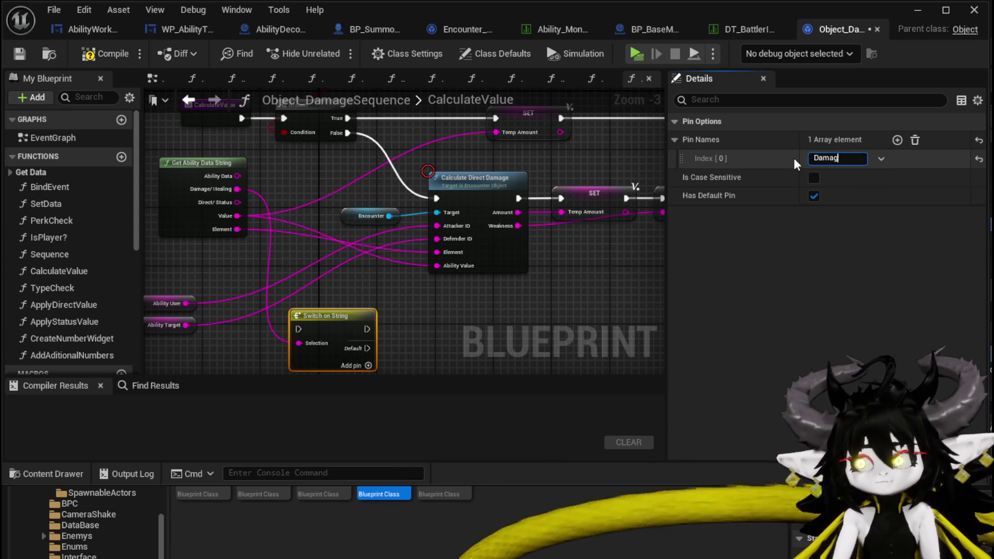
pyautogui.press('Return')
pyautogui.click(896, 139)
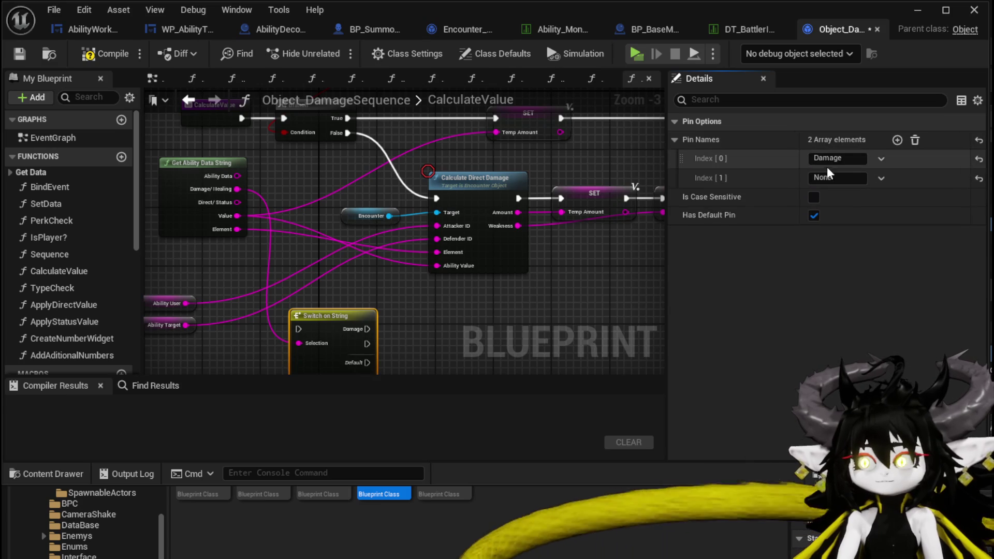
pyautogui.write('Healing')
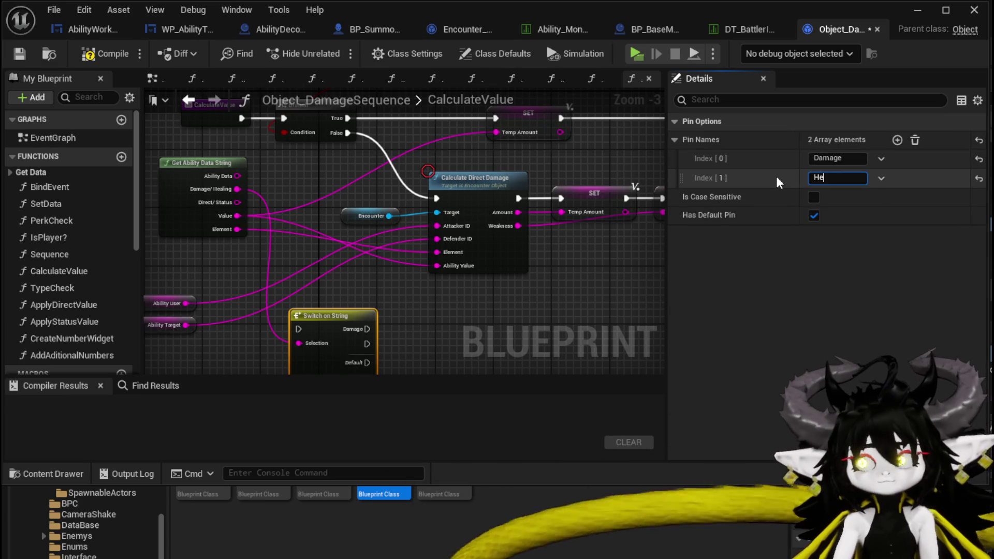
pyautogui.press('Return')
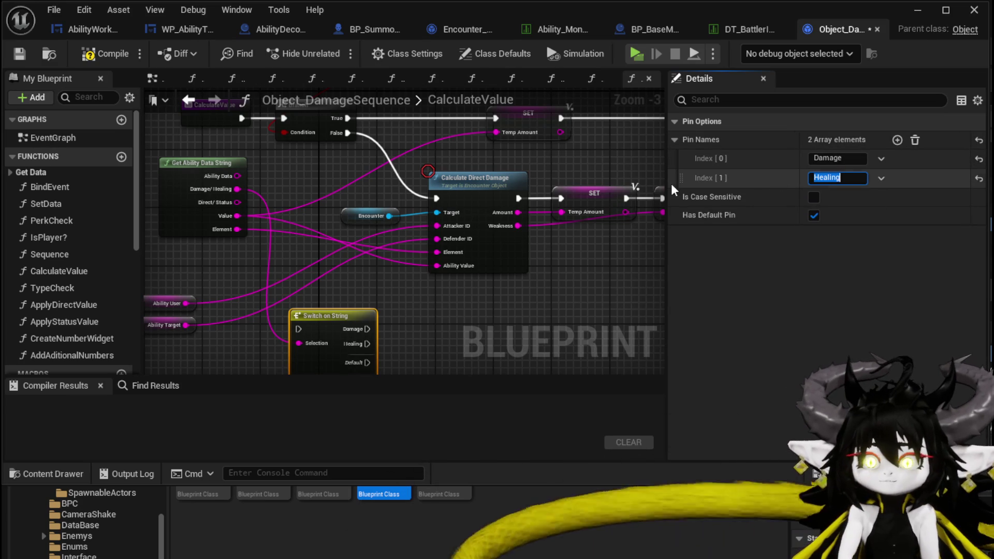
# Step: Wire the Damage output to Calculate Direct Damage and the Branch's False path into the switch
pyautogui.moveTo(367, 329); pyautogui.dragTo(441, 200)
pyautogui.moveTo(348, 133)
pyautogui.mouseDown()
pyautogui.moveTo(311, 325)
pyautogui.moveTo(299, 329)
pyautogui.mouseUp()
pyautogui.moveTo(326, 330); pyautogui.dragTo(326, 242)
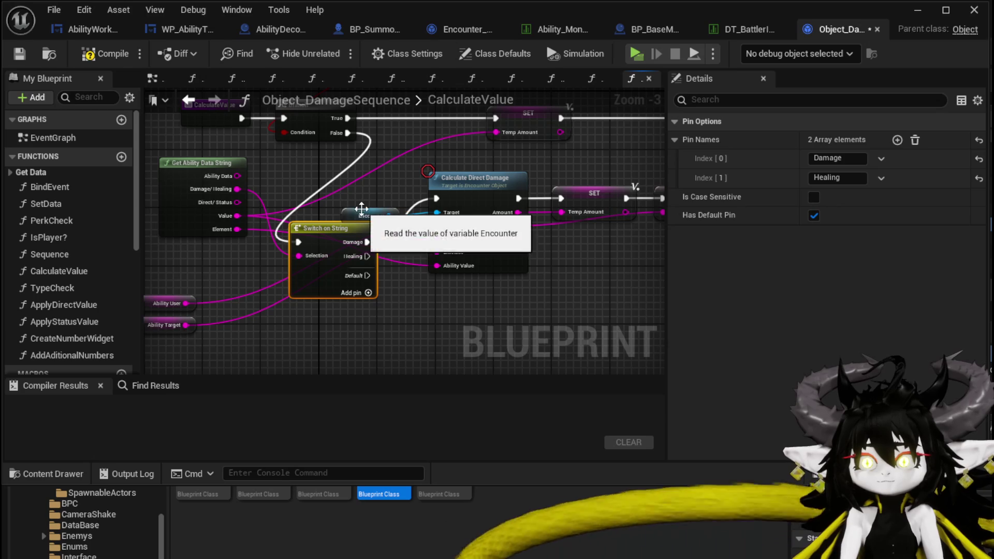
pyautogui.moveTo(359, 214); pyautogui.dragTo(360, 199)
pyautogui.moveTo(269, 201); pyautogui.dragTo(282, 208)
# Step: Add a Calculate Support Value call on Encounter and connect the Healing output to it
pyautogui.moveTo(315, 164); pyautogui.dragTo(378, 294)
pyautogui.write('Ca')
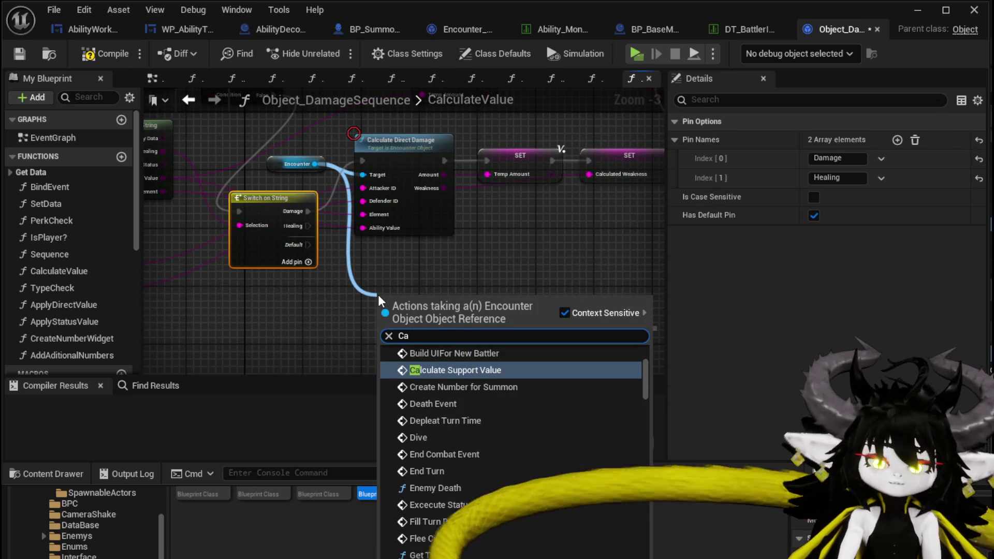
pyautogui.write('lcula')
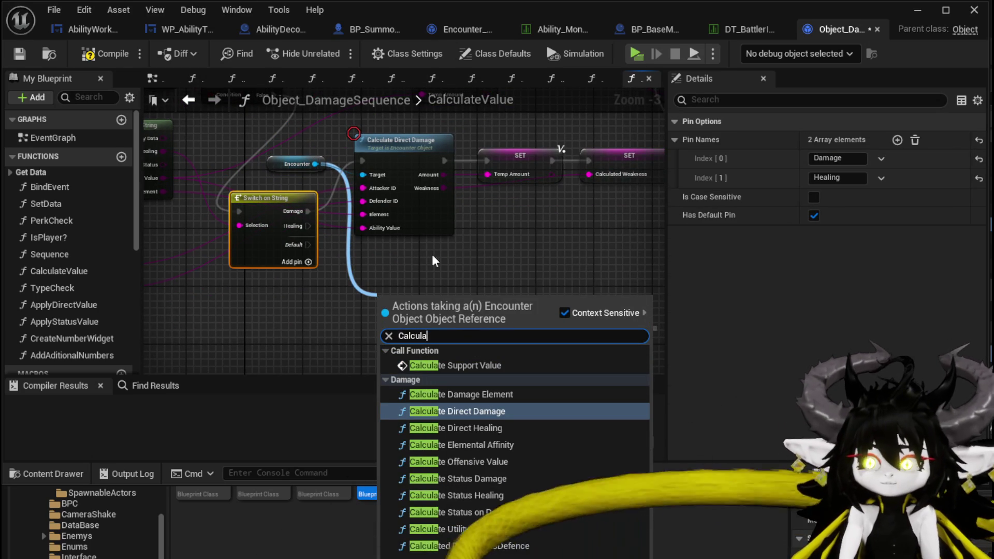
pyautogui.click(474, 365)
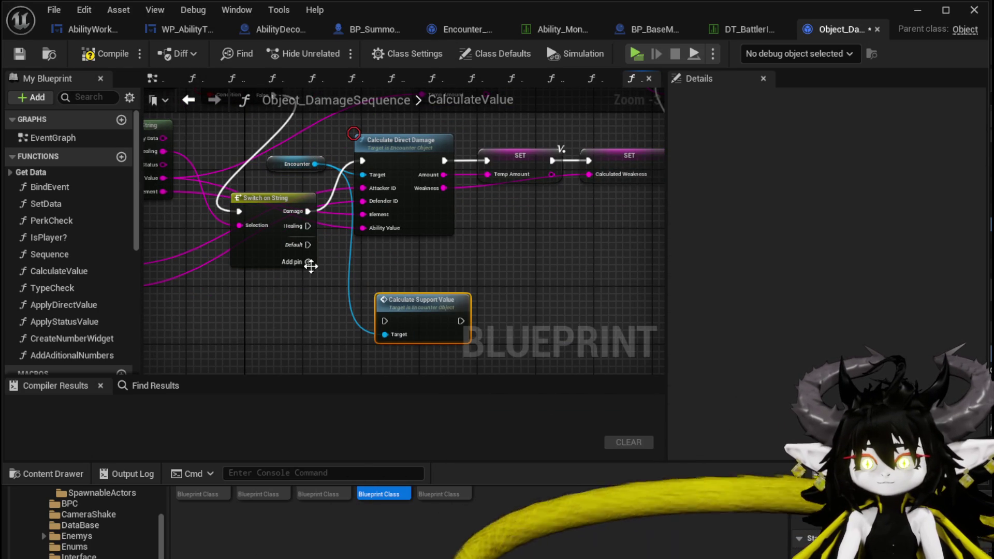
pyautogui.moveTo(308, 226)
pyautogui.mouseDown()
pyautogui.moveTo(399, 322)
pyautogui.moveTo(385, 321)
pyautogui.mouseUp()
# Step: In CalculateSupportValue, add Attacker and Element inputs wired to the offensive value and damage element nodes
pyautogui.doubleClick(409, 318)
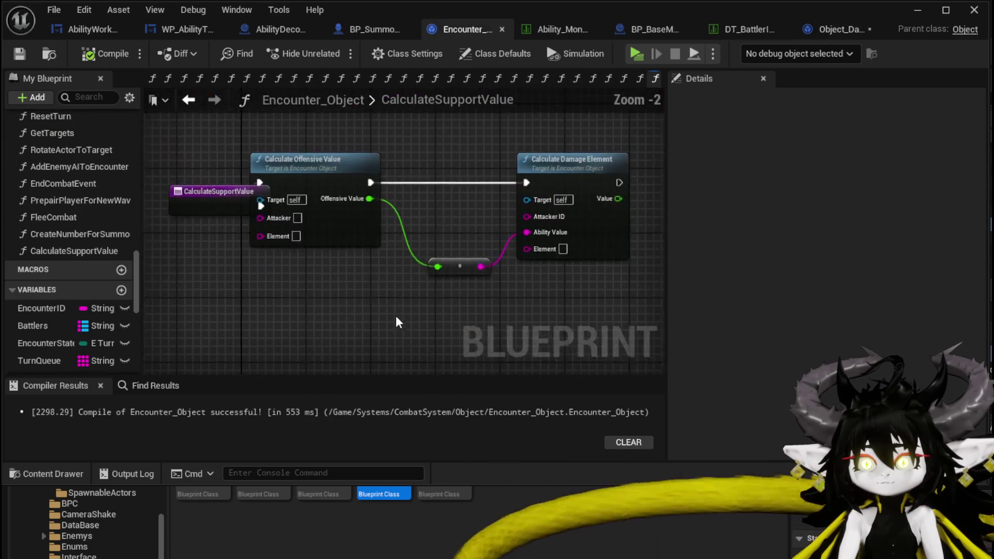
pyautogui.moveTo(337, 199); pyautogui.dragTo(234, 177)
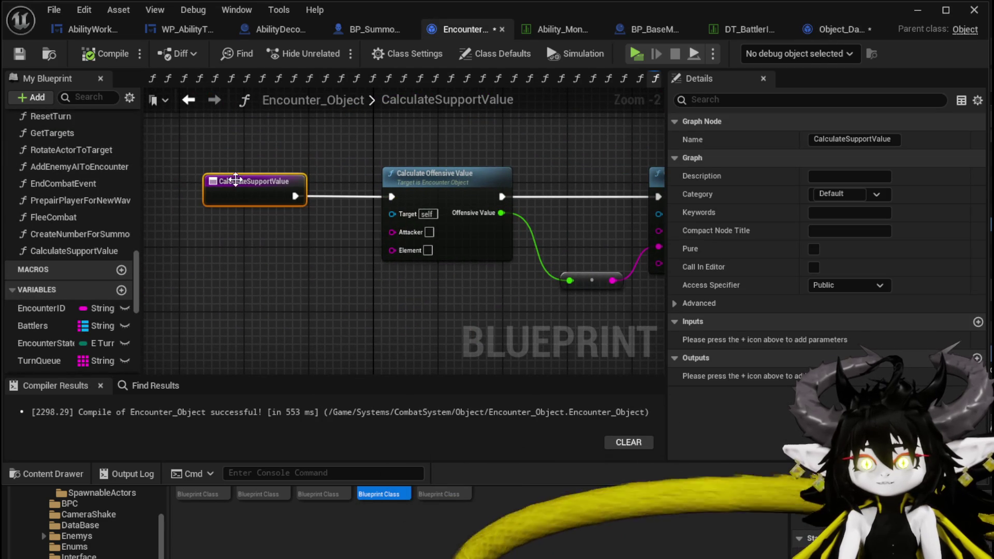
pyautogui.moveTo(392, 232); pyautogui.dragTo(264, 194)
pyautogui.click(376, 274)
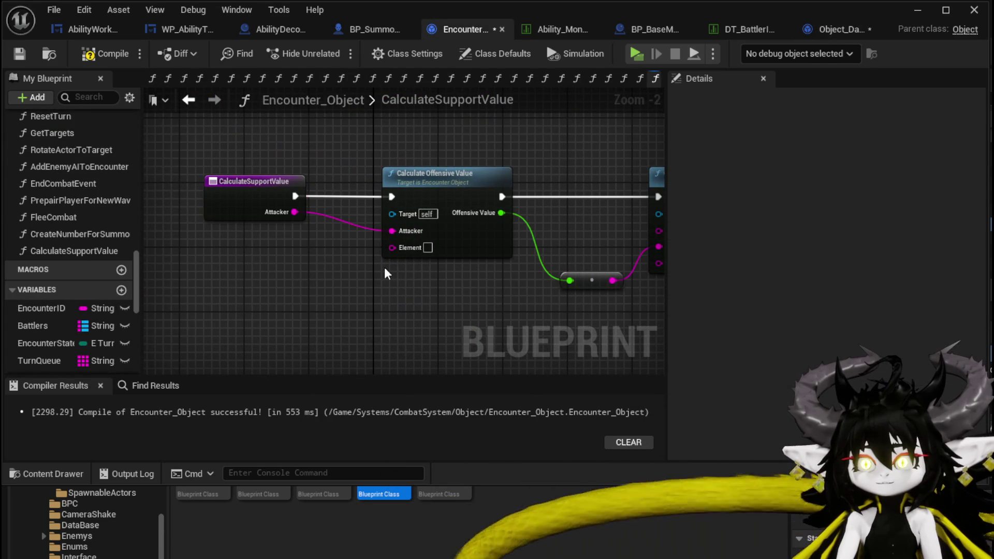
pyautogui.moveTo(398, 249); pyautogui.dragTo(267, 234)
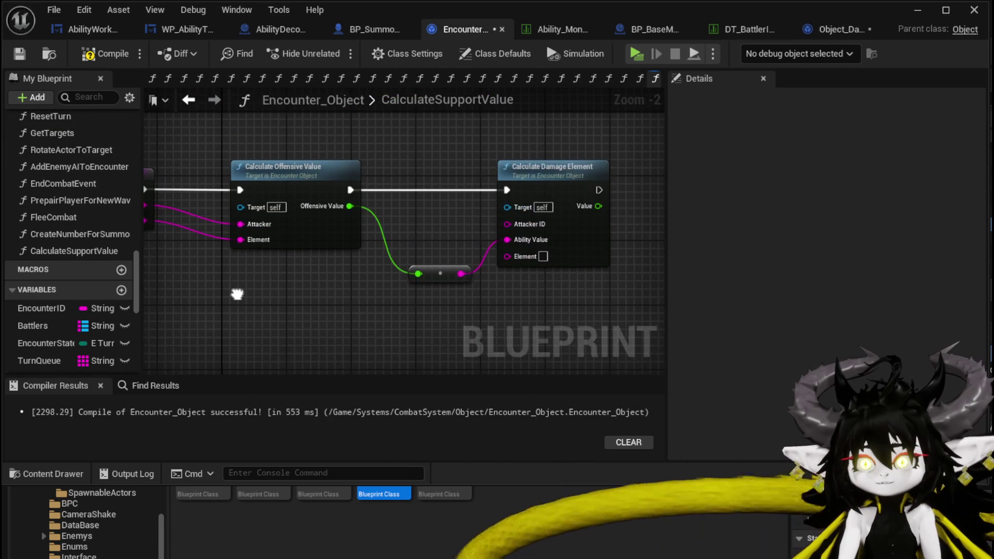
pyautogui.moveTo(237, 291); pyautogui.dragTo(294, 293)
pyautogui.moveTo(200, 207)
pyautogui.mouseDown()
pyautogui.moveTo(377, 232)
pyautogui.moveTo(566, 227)
pyautogui.mouseUp()
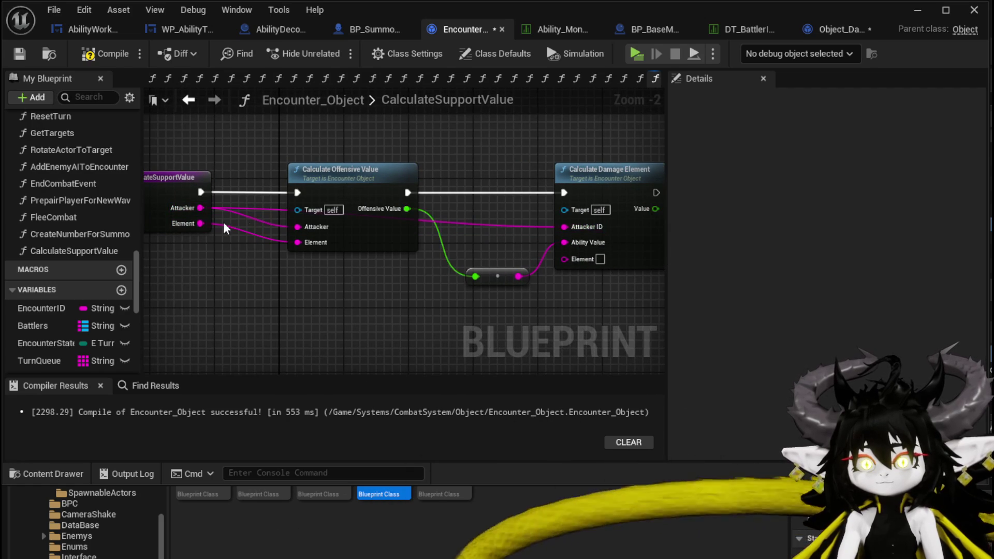
pyautogui.moveTo(200, 223); pyautogui.dragTo(565, 259)
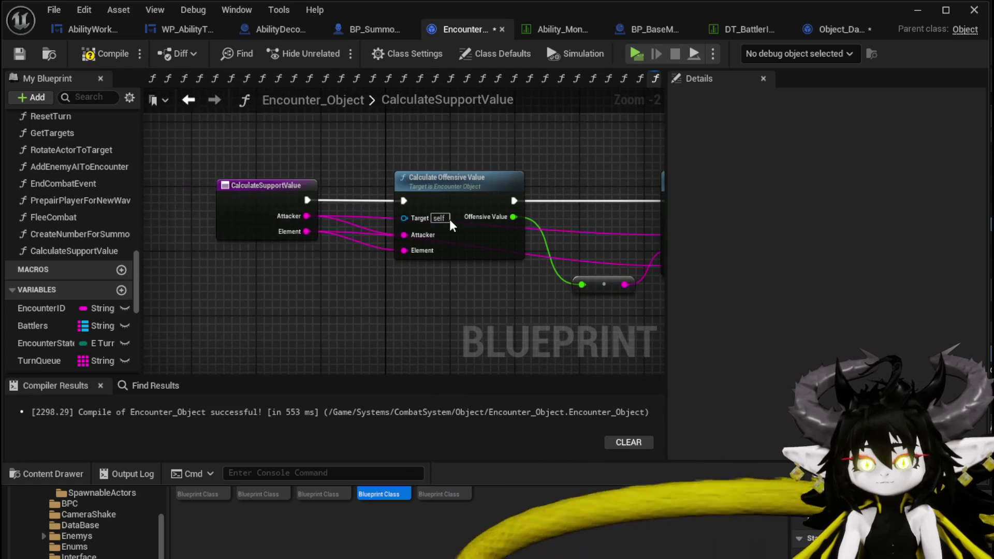
# Step: Add a Return Node after Calculate Damage Element returning its Value as float output Amount
pyautogui.click(265, 185)
pyautogui.click(978, 376)
pyautogui.moveTo(380, 135)
pyautogui.mouseDown()
pyautogui.moveTo(704, 187)
pyautogui.moveTo(287, 177)
pyautogui.mouseUp()
pyautogui.moveTo(219, 201)
pyautogui.mouseDown()
pyautogui.moveTo(259, 191)
pyautogui.moveTo(300, 200)
pyautogui.mouseUp()
pyautogui.moveTo(219, 216); pyautogui.dragTo(298, 217)
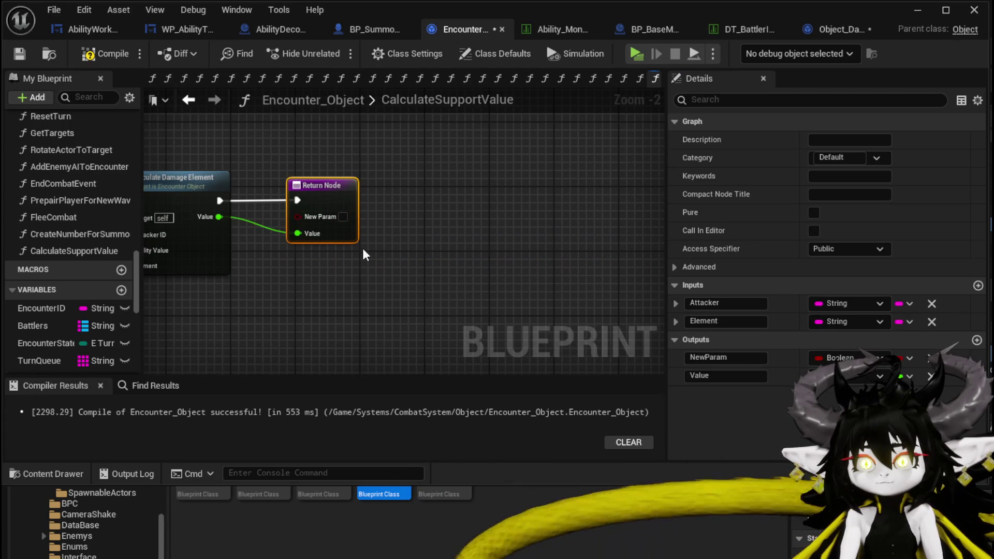
pyautogui.click(725, 358)
pyautogui.write('Amount')
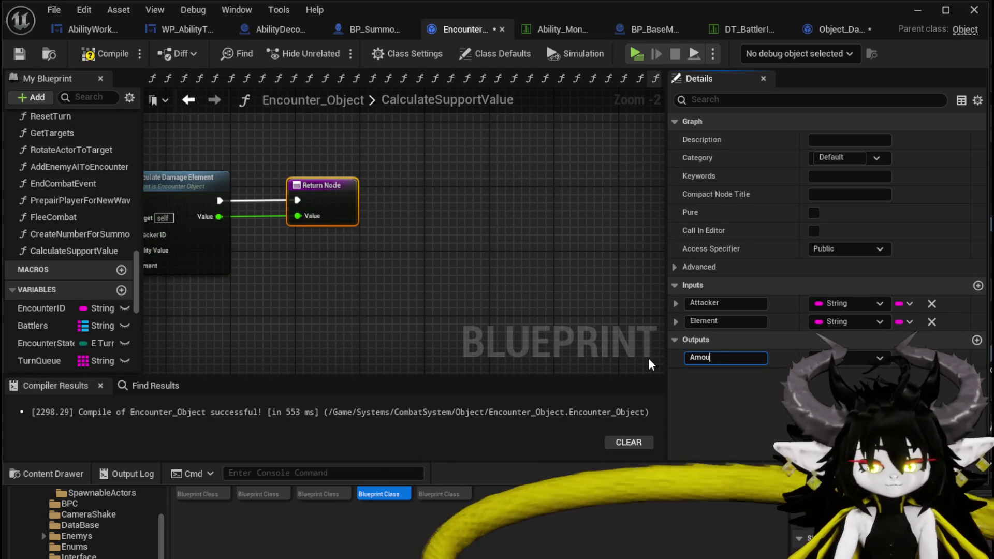
pyautogui.press('Return')
# Step: Compile and save Encounter_Object, then go back to the Object_DamageSequence CalculateValue graph
pyautogui.click(91, 55)
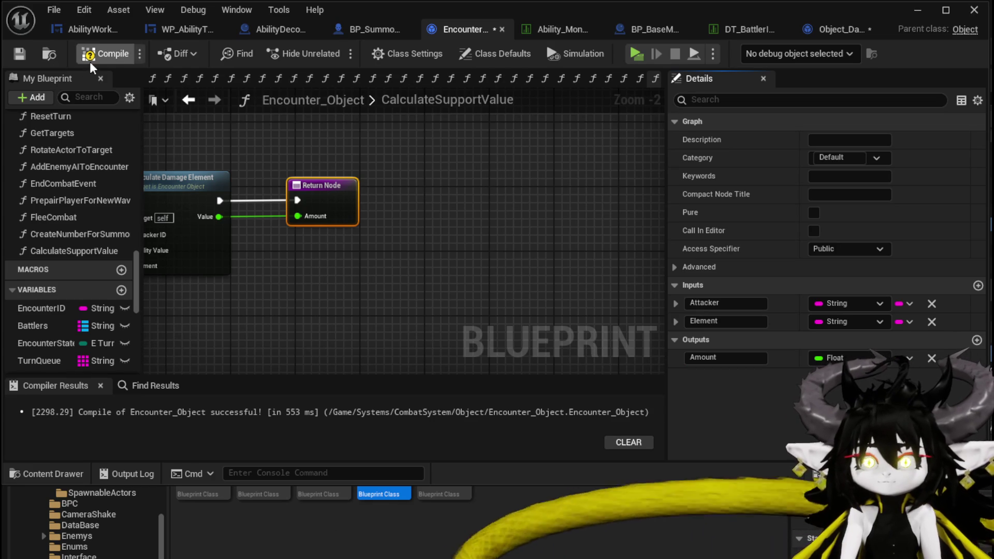
pyautogui.click(19, 54)
pyautogui.click(188, 99)
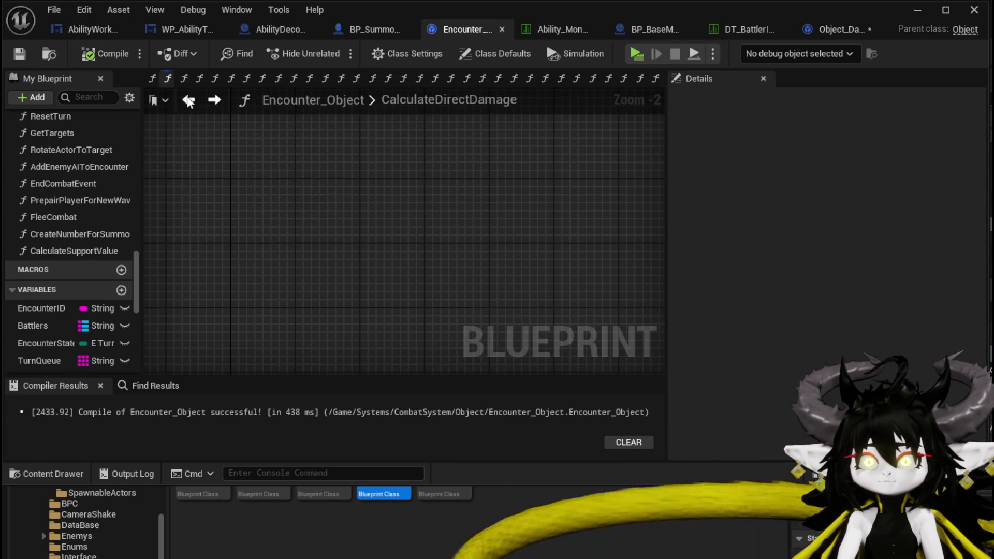
pyautogui.click(215, 99)
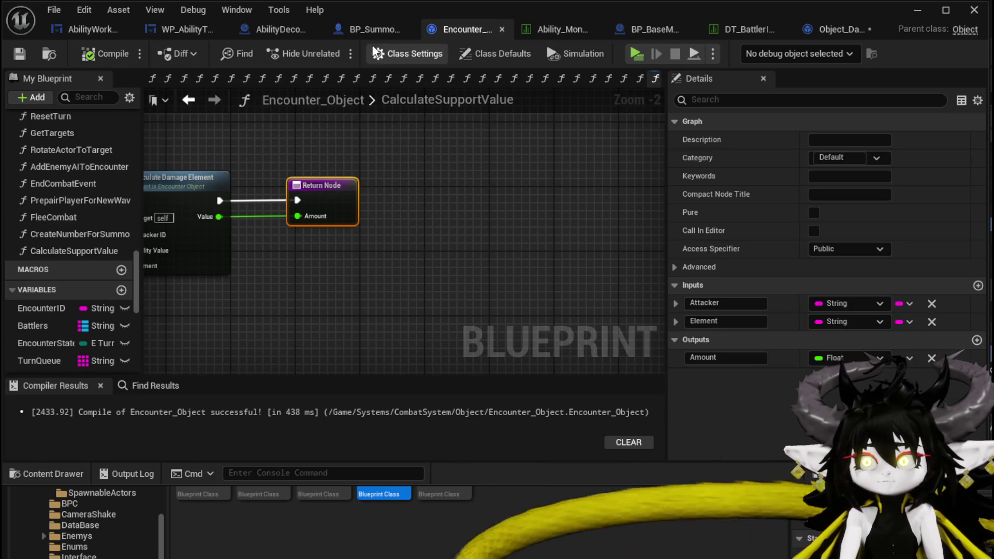
pyautogui.click(830, 29)
# Step: Feed Calculate Support Value a pasted Ability User as Attacker and Get Ability Data's Element
pyautogui.moveTo(572, 228)
pyautogui.mouseDown()
pyautogui.moveTo(518, 207)
pyautogui.moveTo(306, 238)
pyautogui.moveTo(386, 186)
pyautogui.mouseUp()
pyautogui.hotkey('ctrl', 'c')
pyautogui.moveTo(539, 227); pyautogui.dragTo(358, 207)
pyautogui.hotkey('ctrl', 'v')
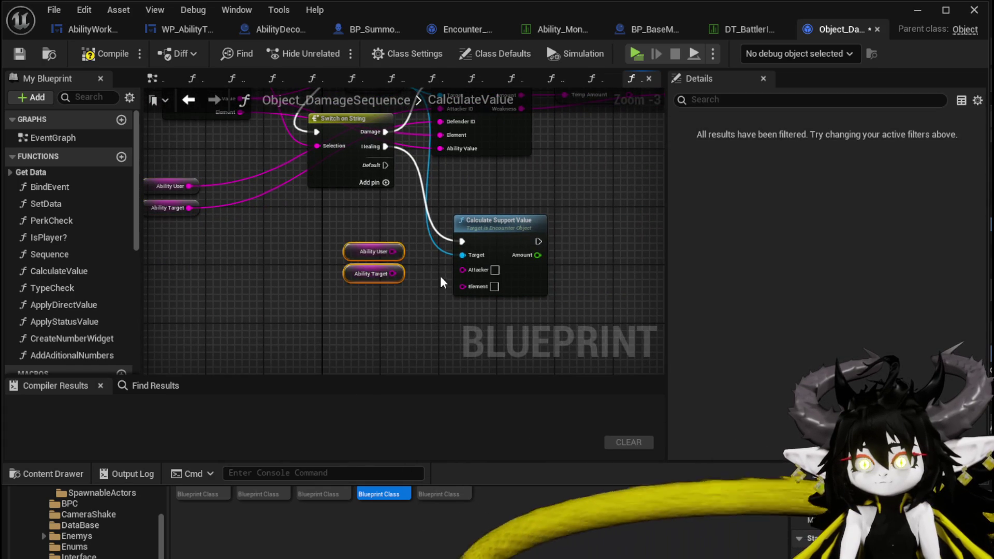
pyautogui.moveTo(392, 251); pyautogui.dragTo(462, 270)
pyautogui.moveTo(375, 227)
pyautogui.mouseDown()
pyautogui.moveTo(435, 305)
pyautogui.moveTo(421, 297)
pyautogui.mouseUp()
pyautogui.moveTo(295, 191)
pyautogui.mouseDown()
pyautogui.moveTo(511, 356)
pyautogui.moveTo(519, 315)
pyautogui.moveTo(510, 306)
pyautogui.mouseUp()
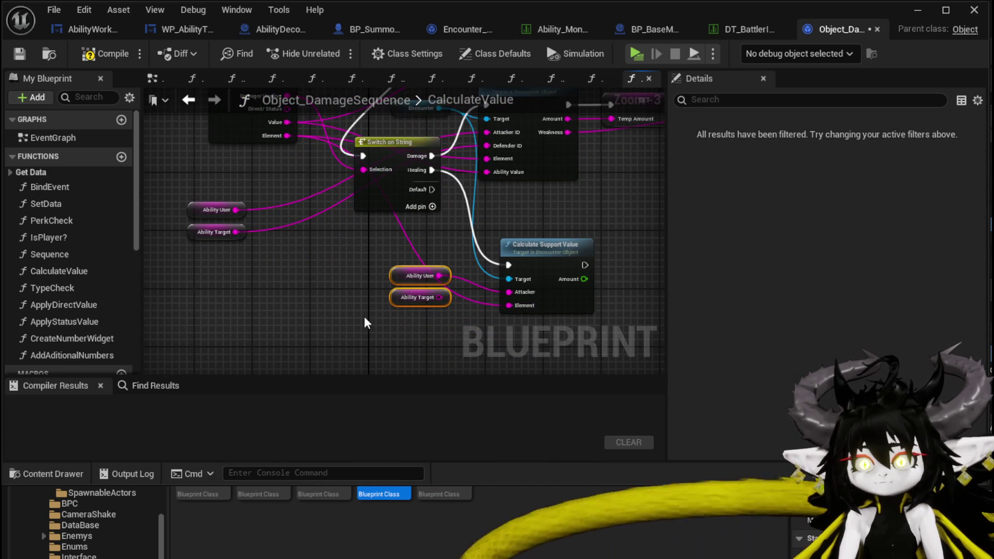
pyautogui.click(418, 298)
pyautogui.press('Delete')
pyautogui.moveTo(583, 247); pyautogui.dragTo(371, 303)
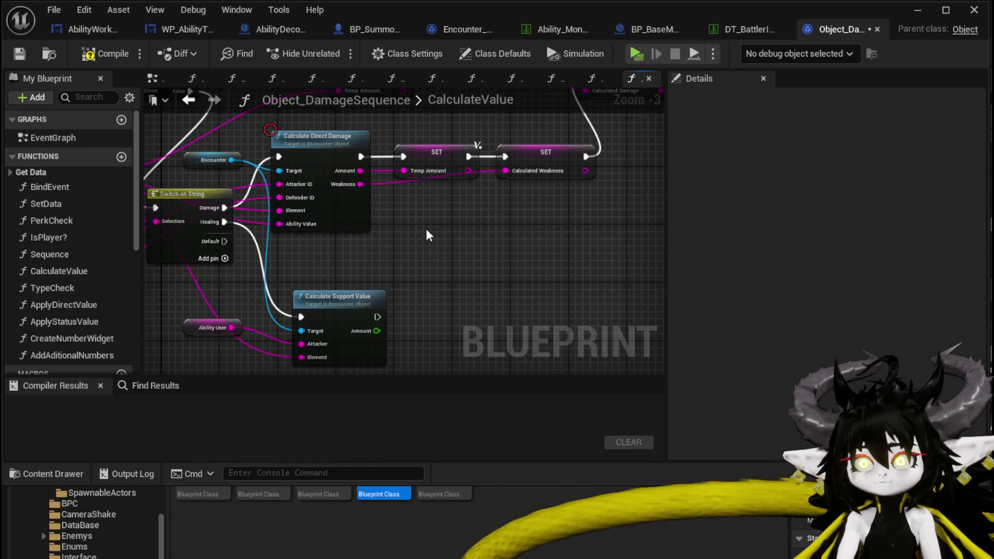
# Step: Add a copied SET Temp Amount after Calculate Support Value, storing its Amount result
pyautogui.click(435, 155)
pyautogui.hotkey('ctrl', 'c')
pyautogui.hotkey('ctrl', 'v')
pyautogui.moveTo(377, 316); pyautogui.dragTo(440, 302)
pyautogui.moveTo(478, 300); pyautogui.dragTo(457, 316)
pyautogui.moveTo(386, 332); pyautogui.dragTo(411, 332)
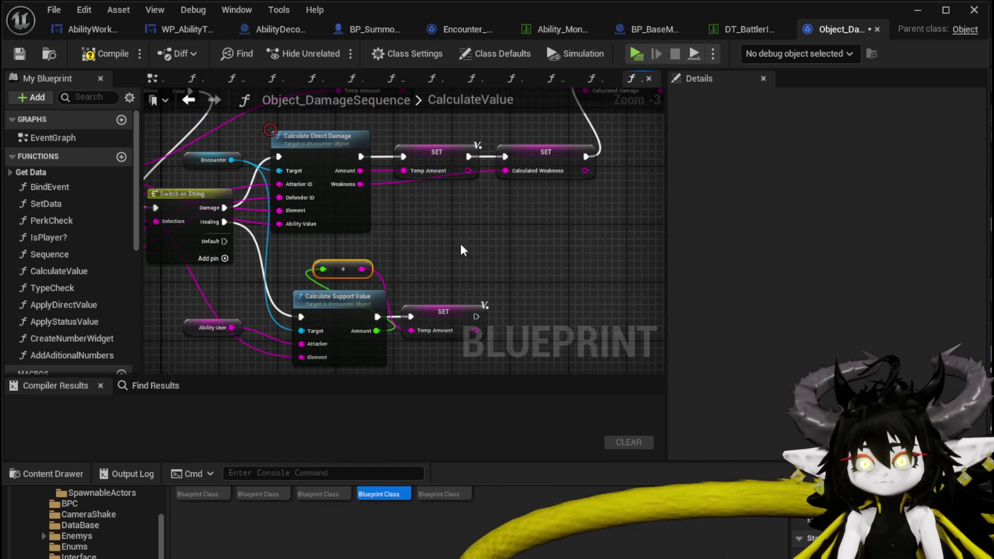
# Step: Chain a copied Calculated Weakness SET after Temp Amount, then compile Object_DamageSequence
pyautogui.click(549, 155)
pyautogui.hotkey('ctrl', 'c')
pyautogui.hotkey('ctrl', 'v')
pyautogui.moveTo(401, 273)
pyautogui.mouseDown()
pyautogui.moveTo(466, 267)
pyautogui.moveTo(456, 277)
pyautogui.mouseUp()
pyautogui.moveTo(427, 327)
pyautogui.mouseDown()
pyautogui.moveTo(476, 228)
pyautogui.moveTo(427, 198)
pyautogui.moveTo(466, 269)
pyautogui.moveTo(500, 277)
pyautogui.moveTo(390, 283)
pyautogui.moveTo(466, 238)
pyautogui.moveTo(534, 224)
pyautogui.mouseUp()
pyautogui.click(89, 53)
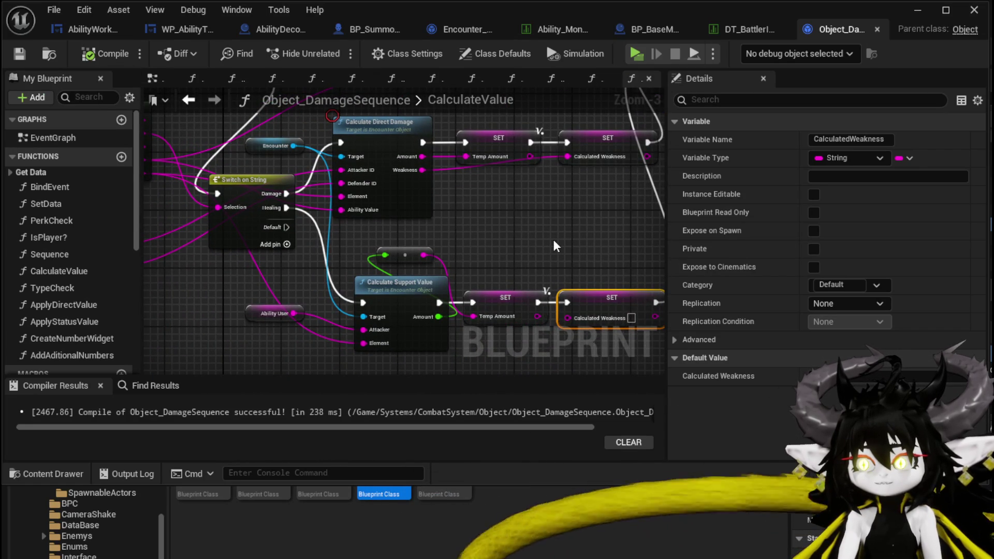
pyautogui.moveTo(554, 243); pyautogui.dragTo(404, 233)
pyautogui.click(921, 14)
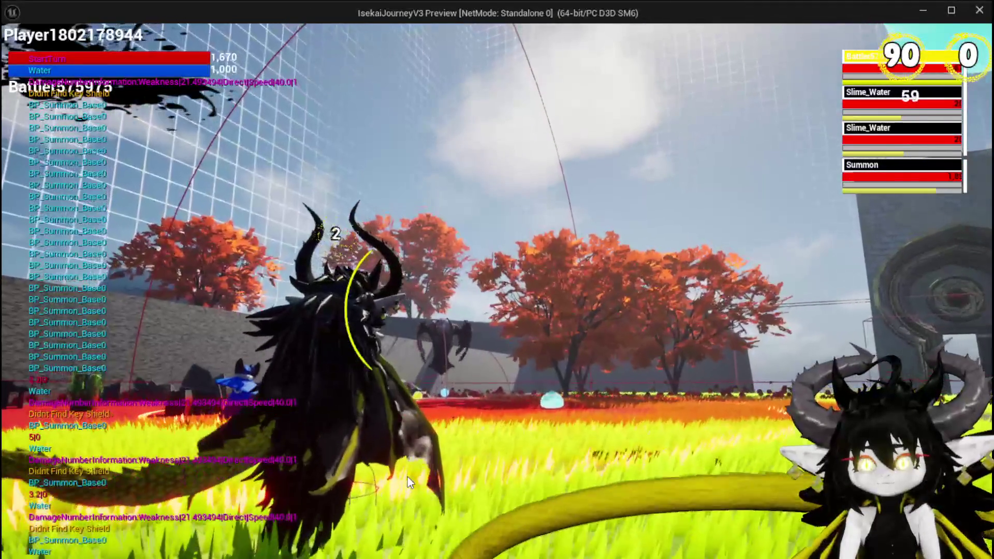
# Step: Cast the TestAbility healing card on your own battler, producing a water splash and 44
pyautogui.moveTo(359, 517)
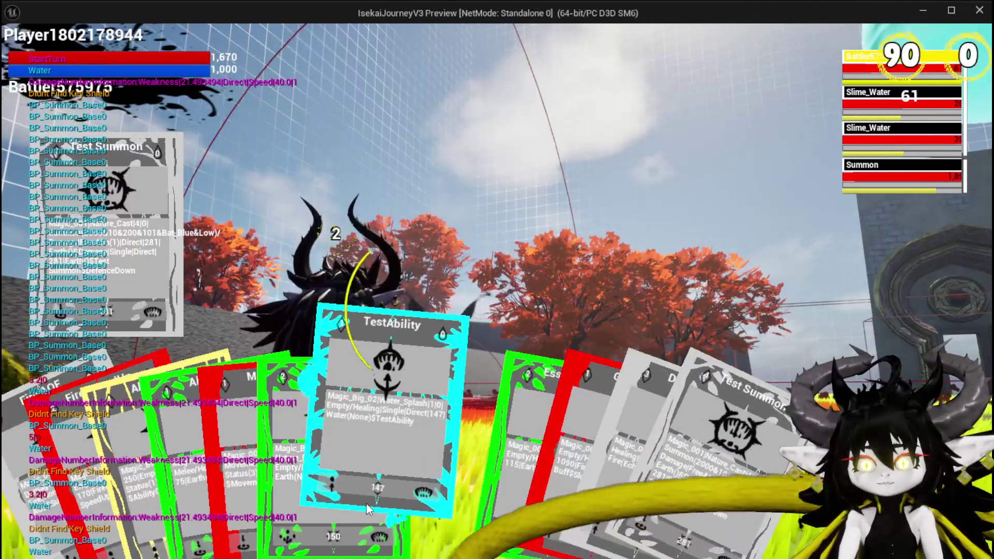
pyautogui.click(368, 508)
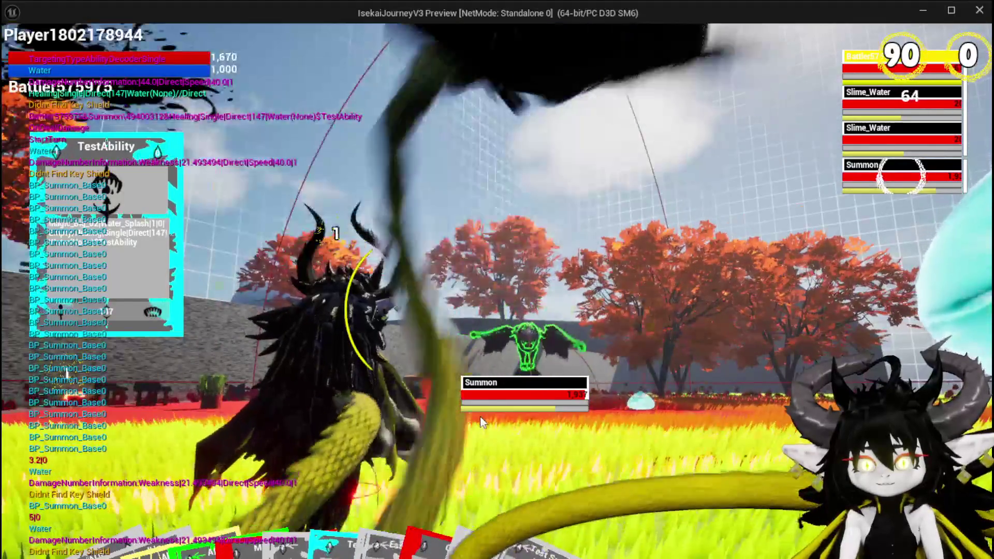
pyautogui.press('e')
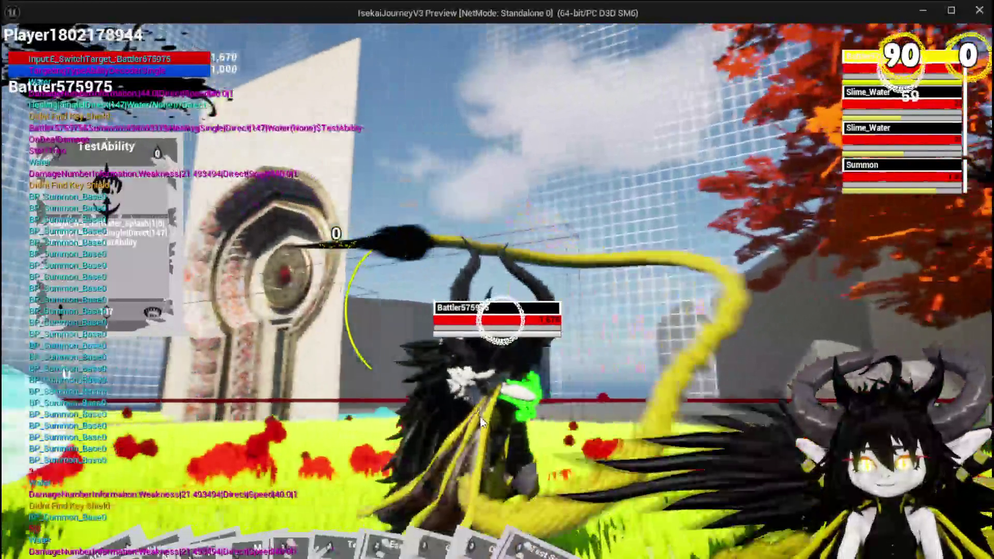
pyautogui.click(481, 422)
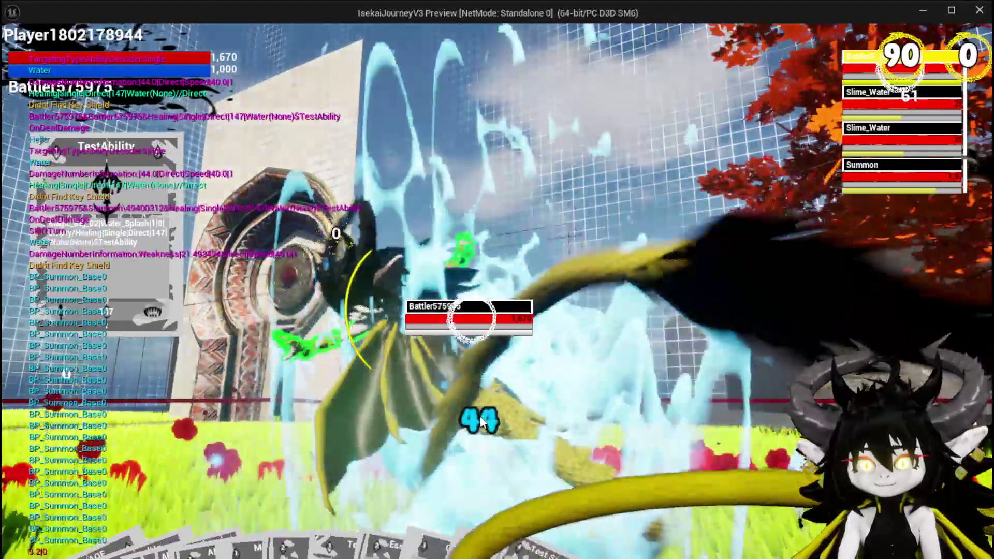
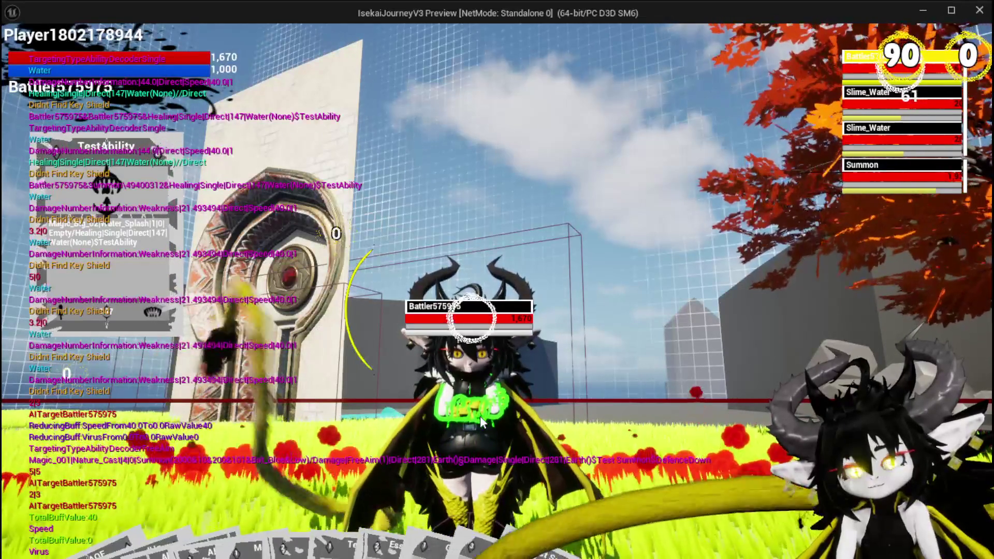
# Step: Stop the running play-test and save all modified assets
pyautogui.press('Escape')
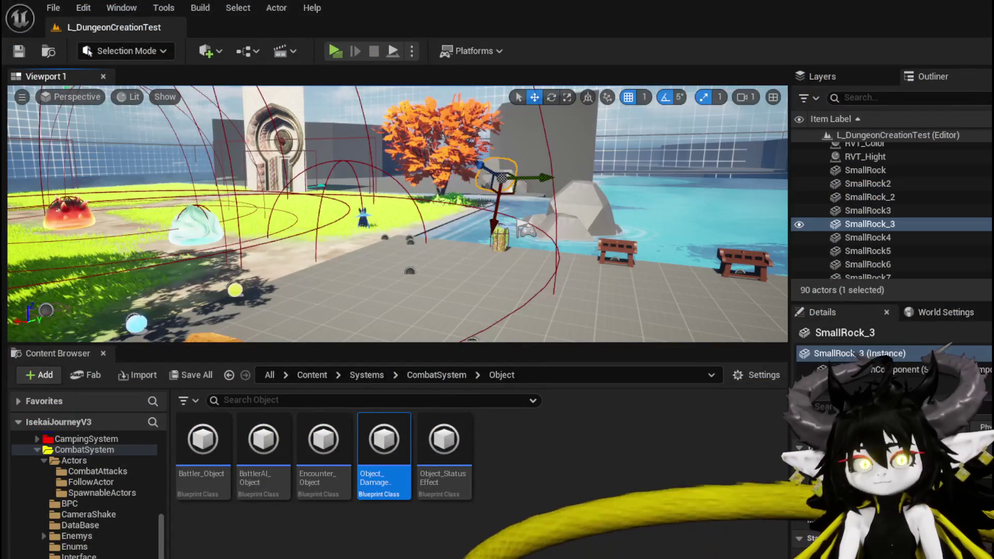
pyautogui.click(19, 50)
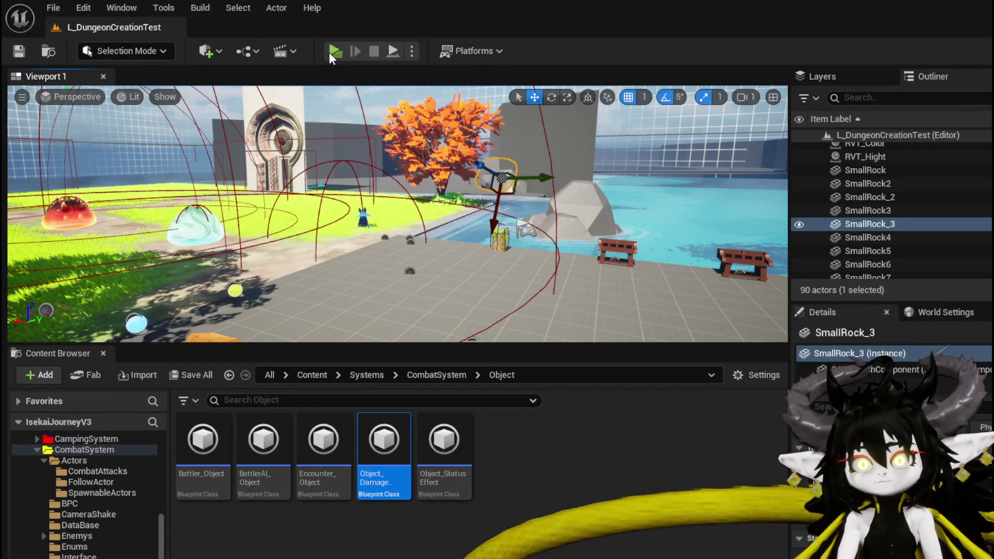
pyautogui.click(331, 50)
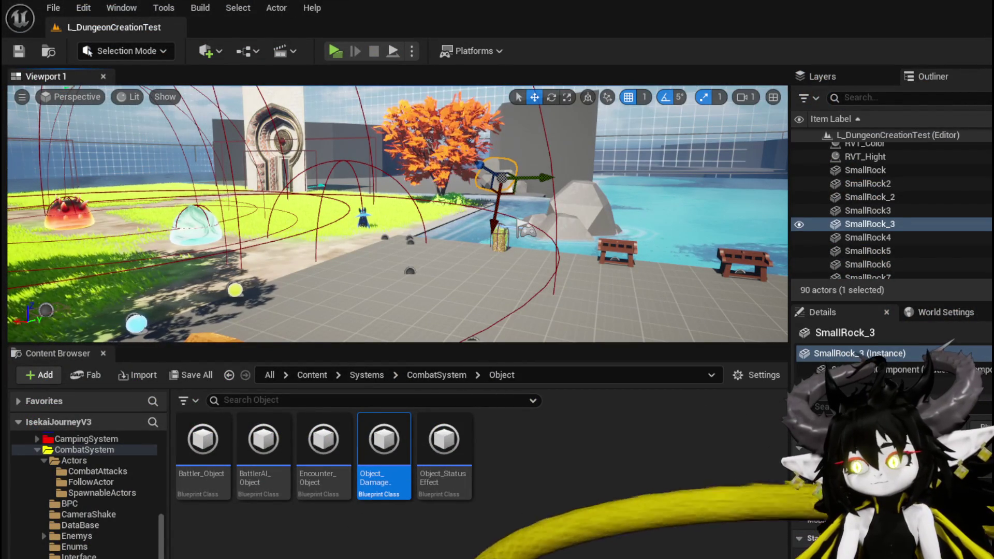
# Step: Set a breakpoint on the Calculate Support Value node in Object_DamageSequence's CalculateValue graph
pyautogui.hotkey('alt', 'Tab')
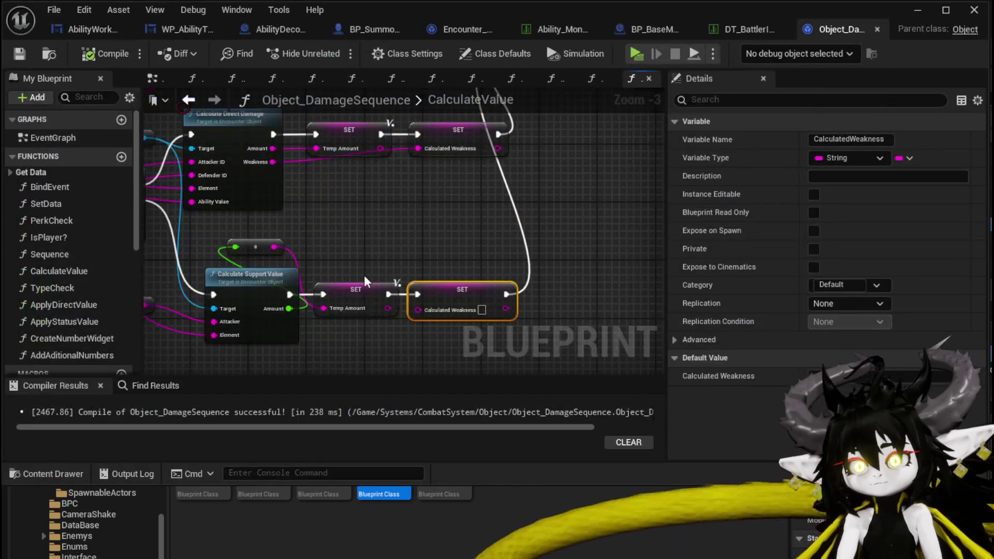
pyautogui.moveTo(361, 332)
pyautogui.mouseDown()
pyautogui.moveTo(409, 334)
pyautogui.moveTo(521, 272)
pyautogui.moveTo(526, 257)
pyautogui.moveTo(516, 286)
pyautogui.moveTo(521, 254)
pyautogui.mouseUp()
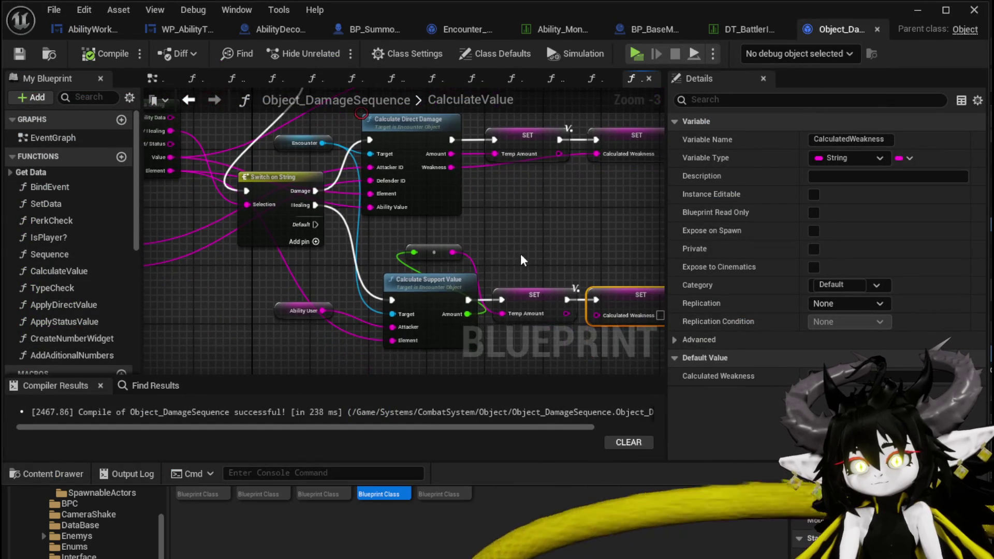
pyautogui.rightClick(419, 284)
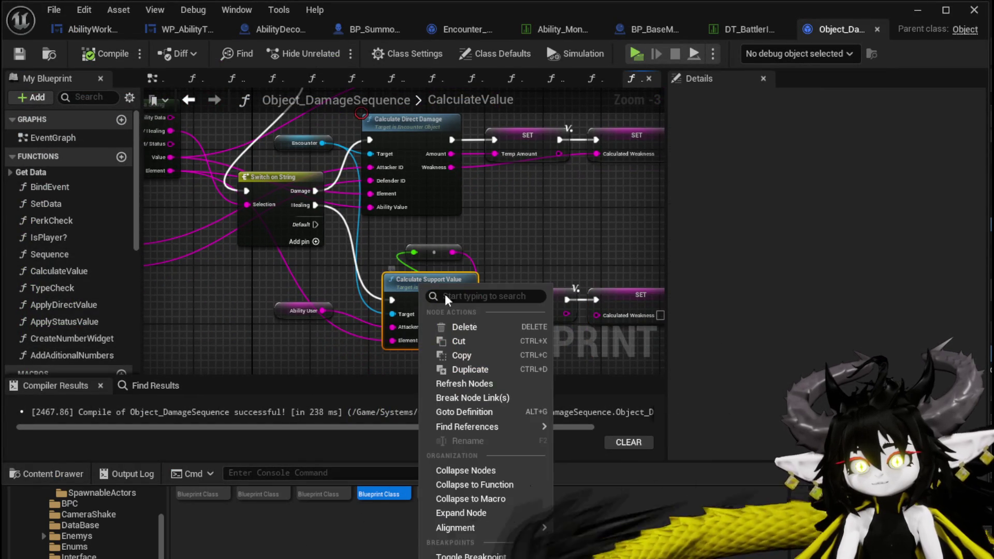
pyautogui.click(471, 556)
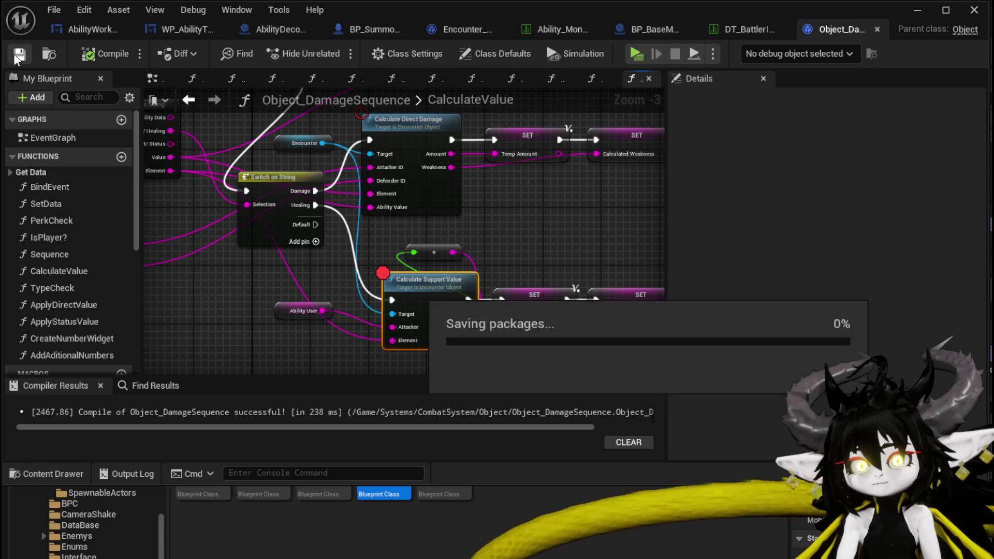
# Step: Start a new play-test, resume past the breakpoint and dismiss the X/O prompt
pyautogui.click(915, 13)
pyautogui.click(335, 50)
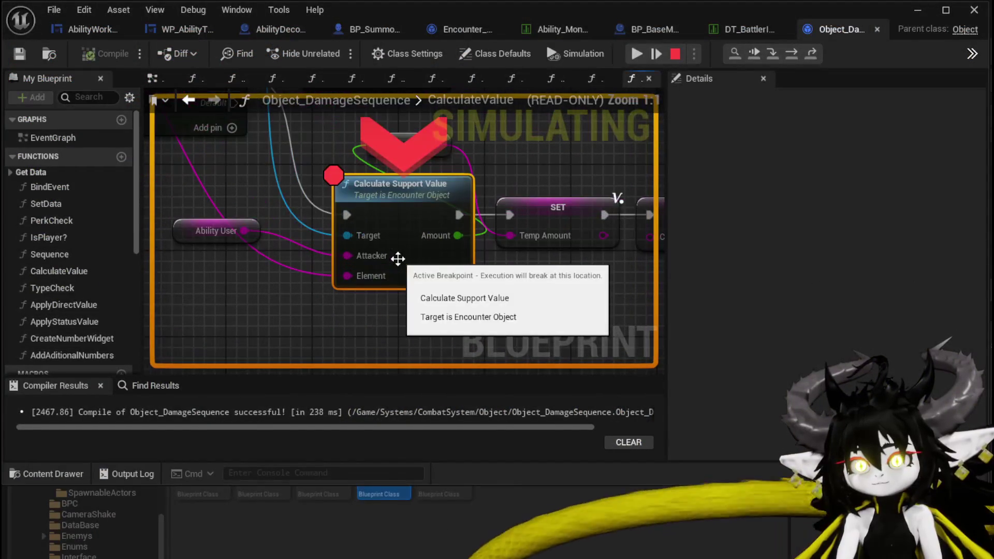
pyautogui.click(639, 46)
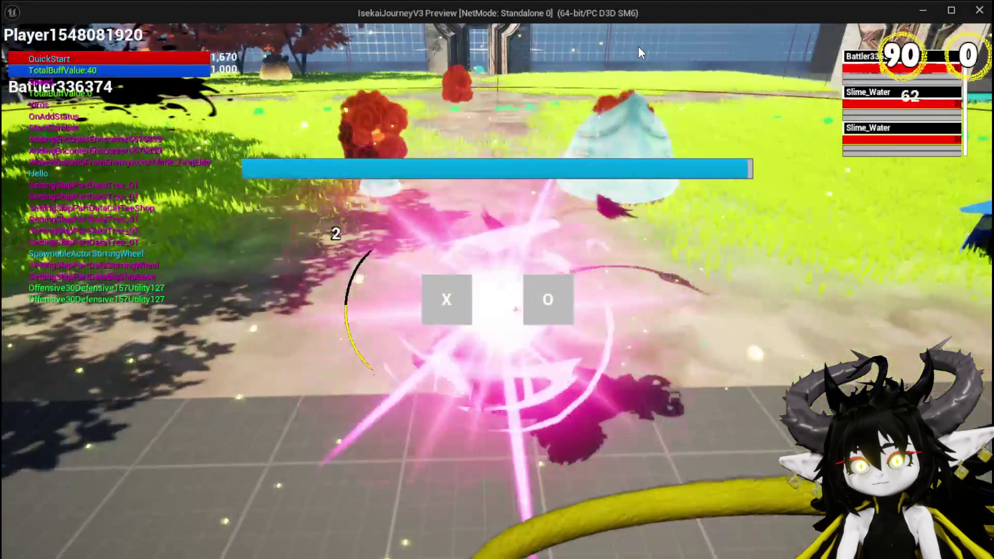
pyautogui.click(427, 299)
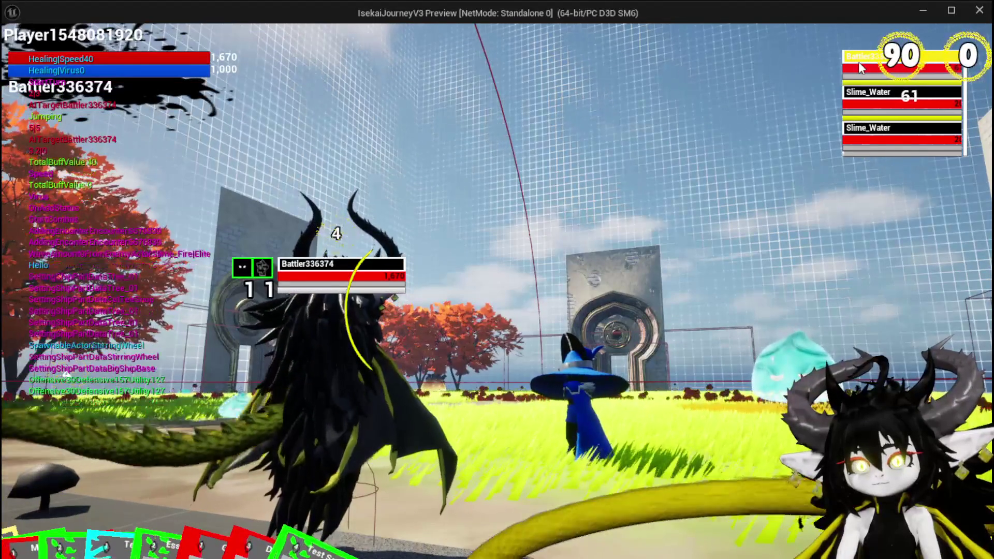
# Step: Play the Test Summon card, then the TestAbility card
pyautogui.moveTo(321, 548)
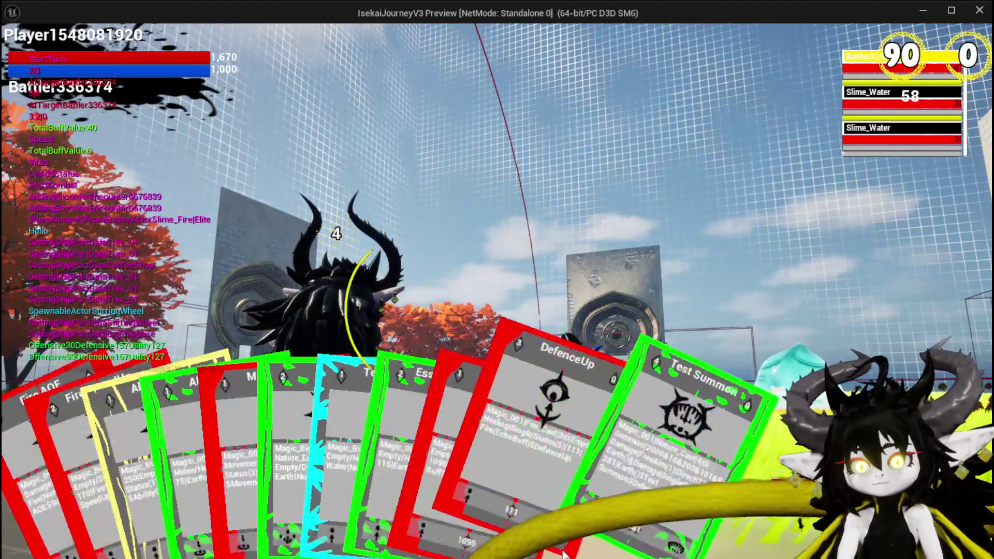
pyautogui.click(602, 518)
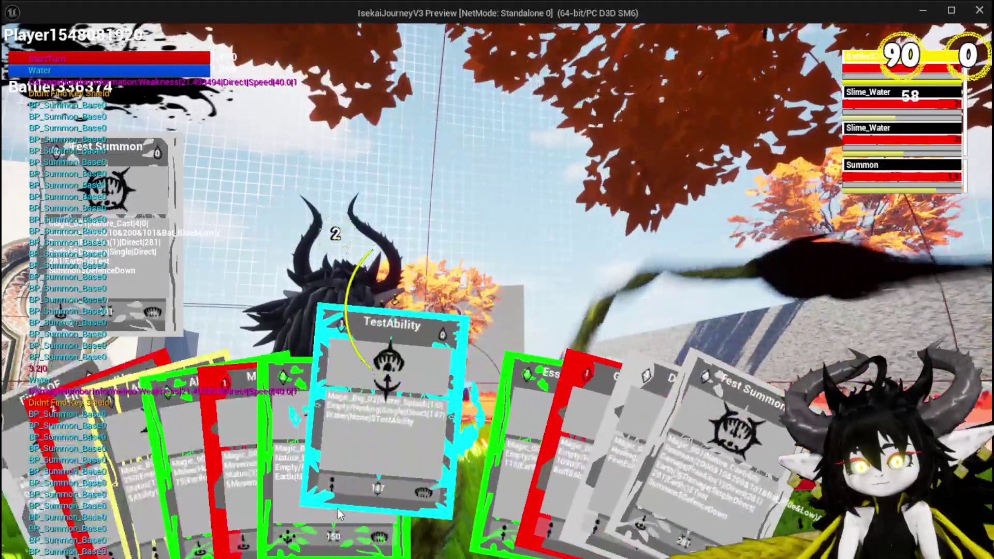
pyautogui.click(338, 512)
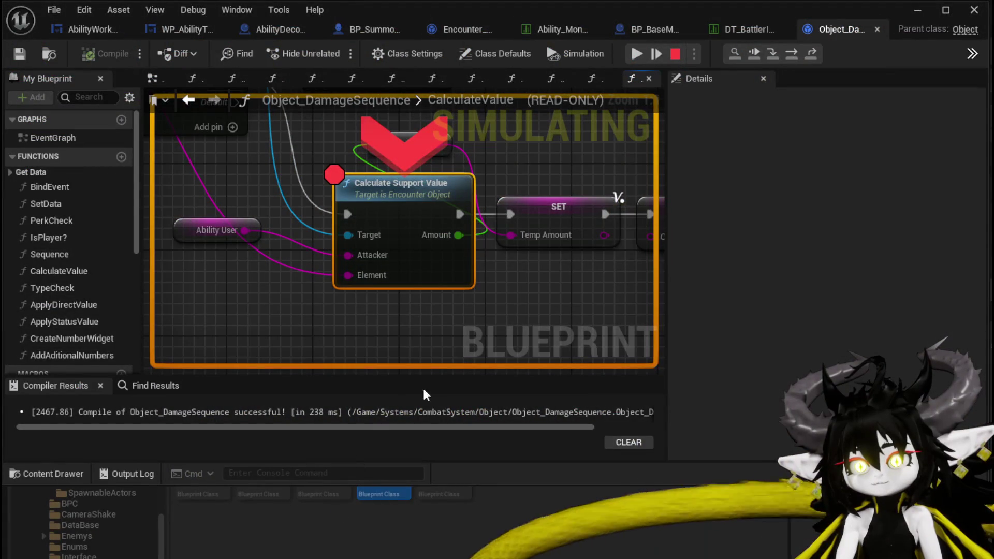
# Step: Trace CalculateOffensiveValue from SET Default Value through the element switch to its Return Node
pyautogui.click(771, 53)
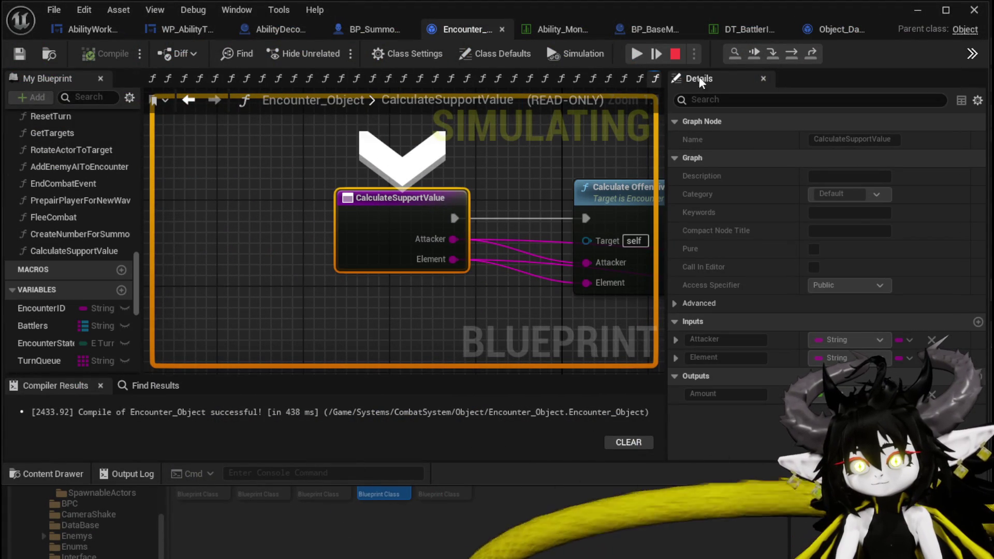
pyautogui.click(790, 52)
pyautogui.click(773, 53)
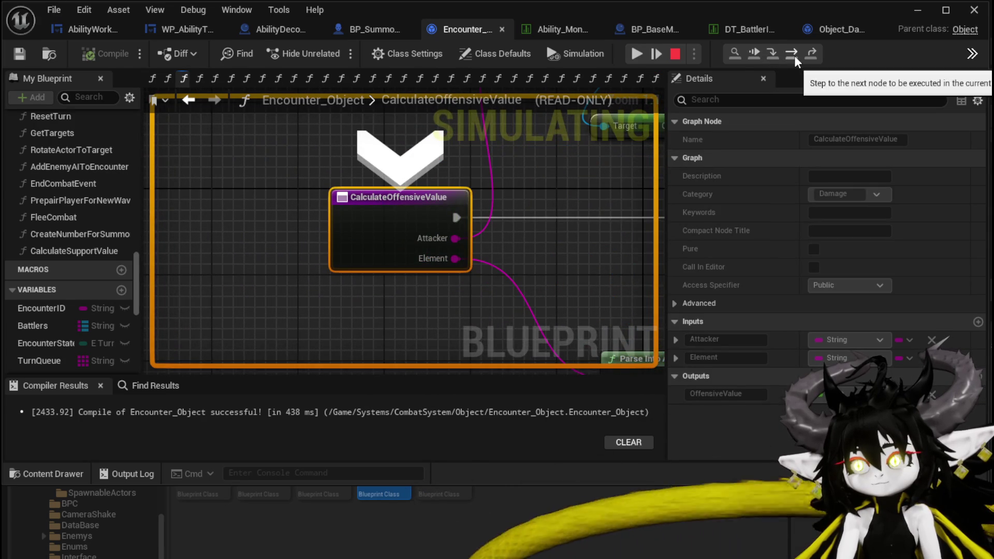
pyautogui.click(793, 53)
pyautogui.click(792, 52)
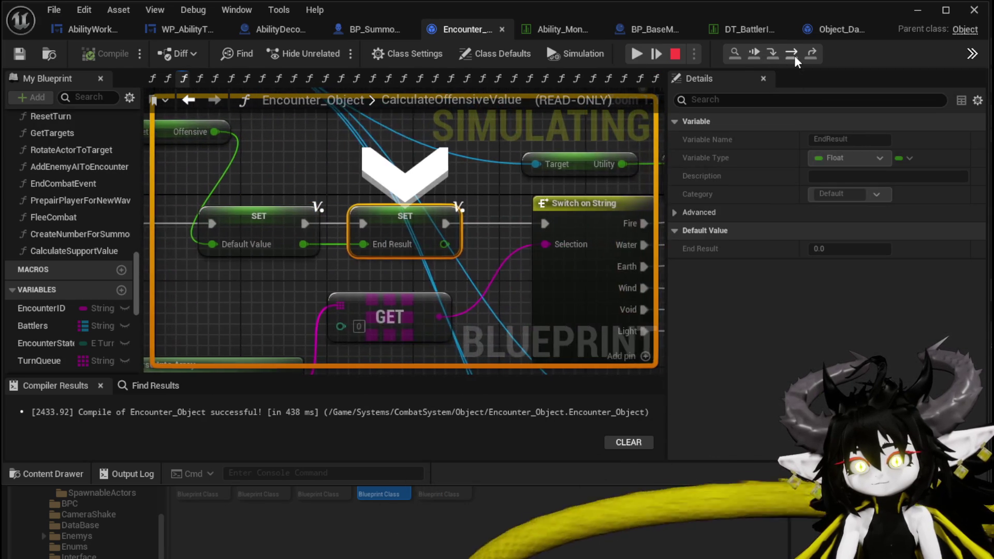
pyautogui.click(794, 55)
pyautogui.click(795, 55)
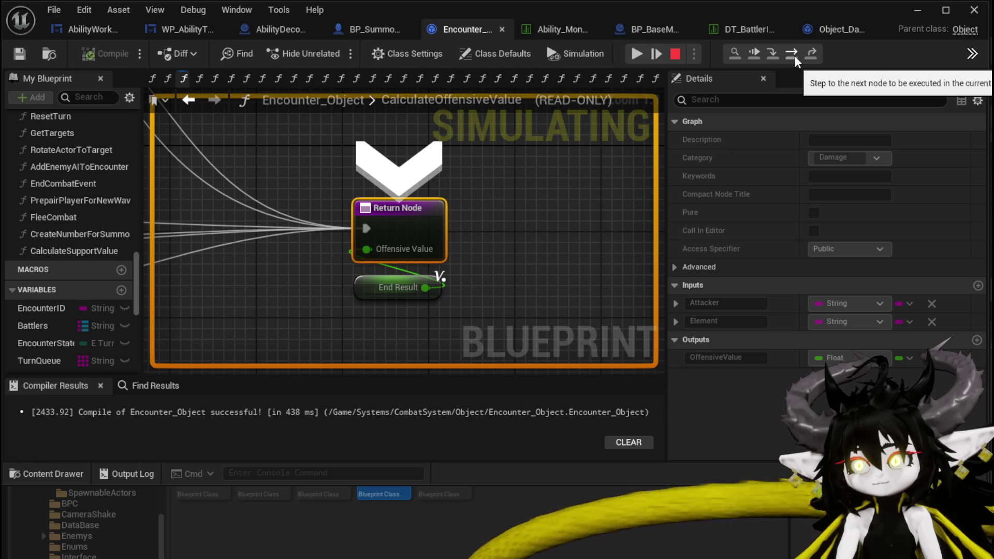
pyautogui.click(795, 55)
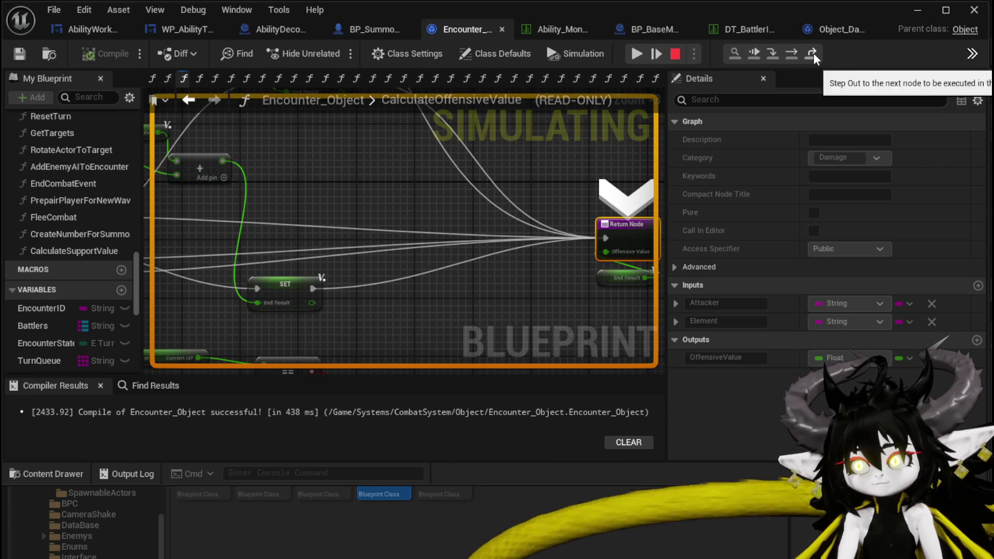
pyautogui.click(813, 54)
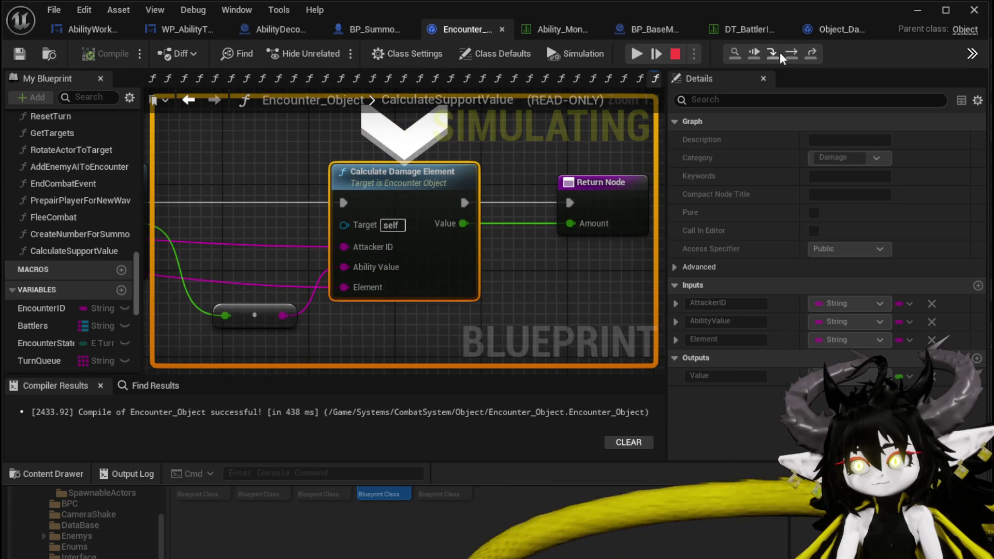
# Step: Trace CalculateDamageElement through GET, switch, Branch and SET Calculated Damage, then resume play
pyautogui.click(774, 53)
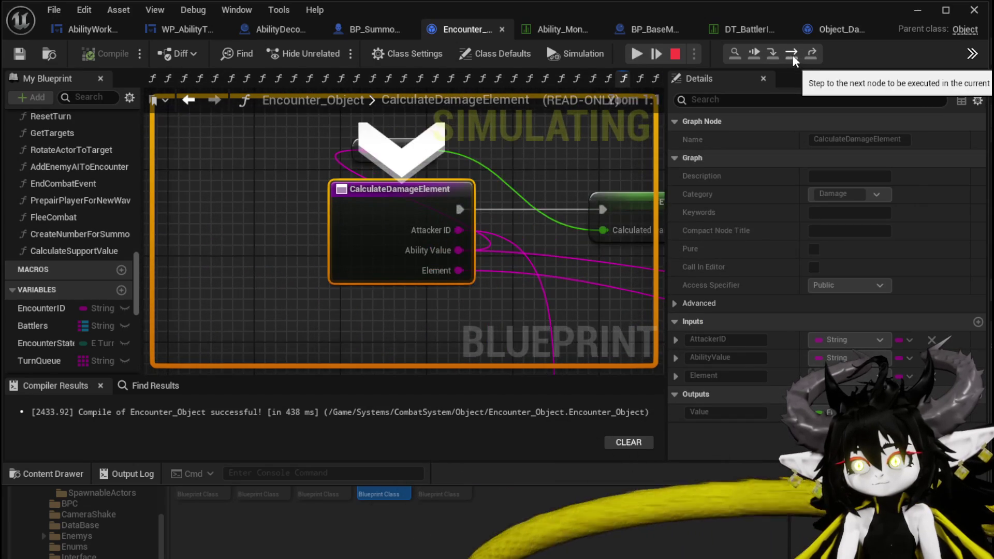
pyautogui.click(790, 54)
pyautogui.click(790, 54)
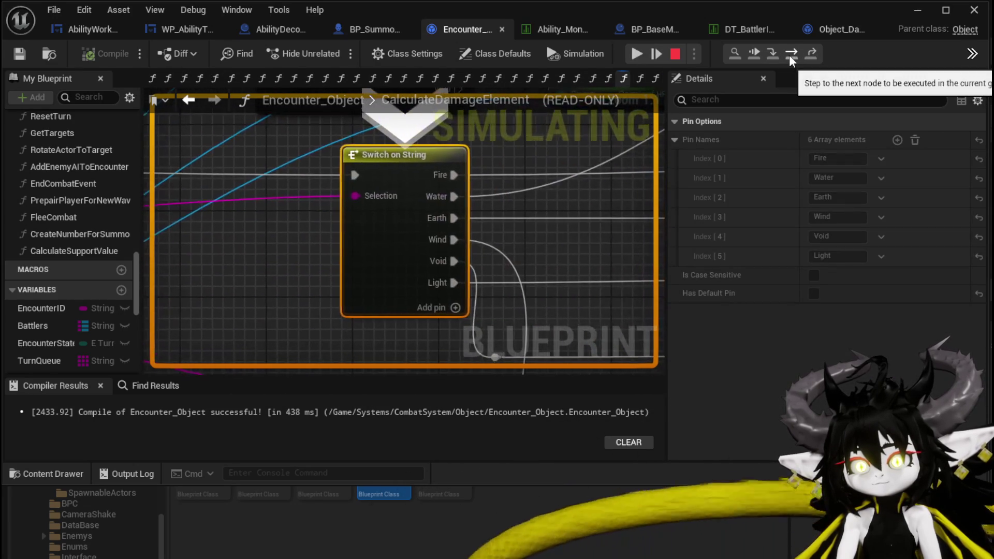
pyautogui.click(791, 54)
pyautogui.click(790, 54)
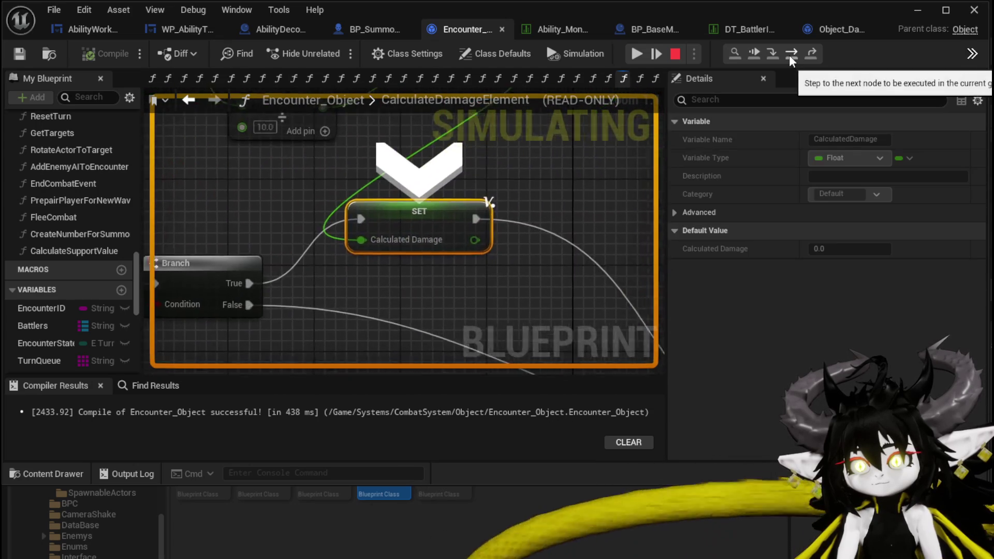
pyautogui.click(789, 55)
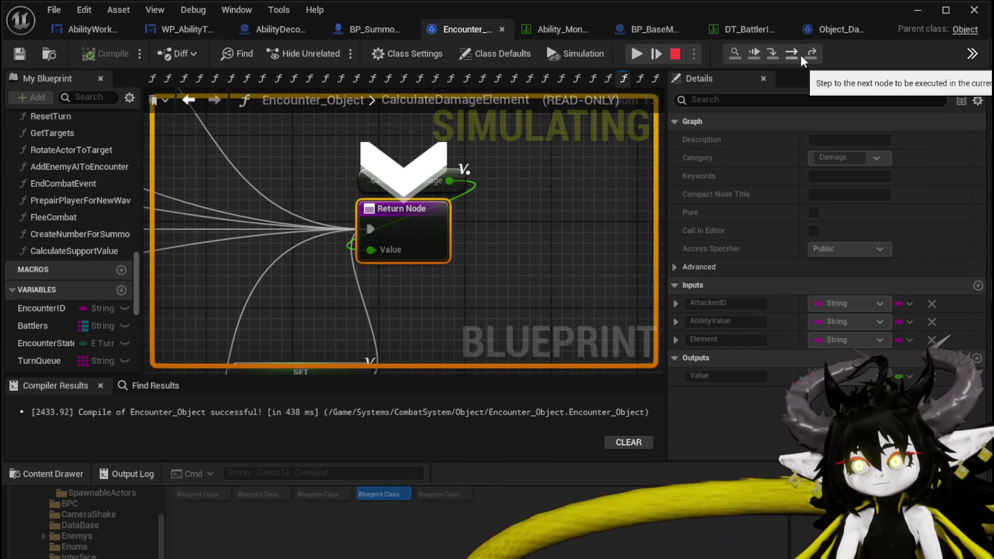
pyautogui.click(806, 55)
pyautogui.moveTo(287, 200); pyautogui.dragTo(641, 199)
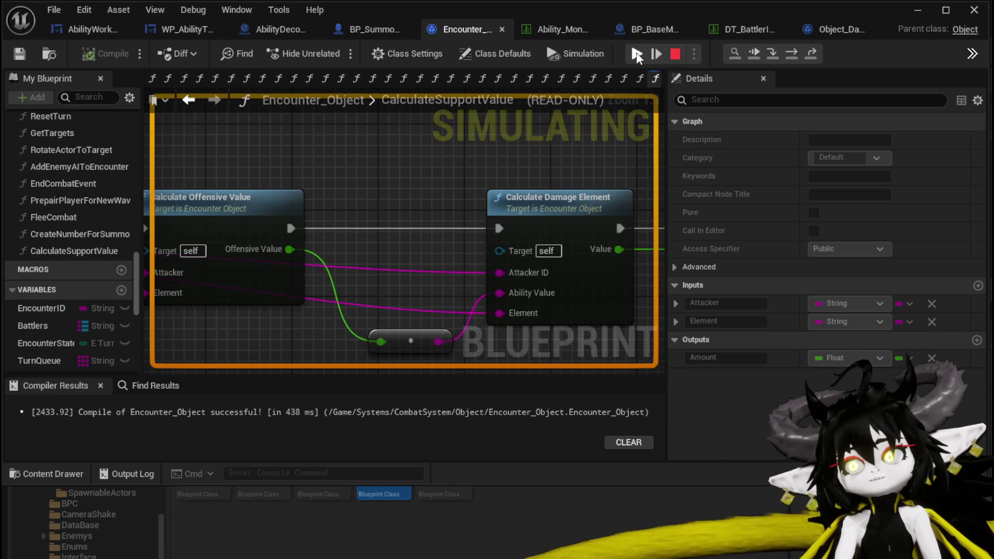
pyautogui.click(637, 54)
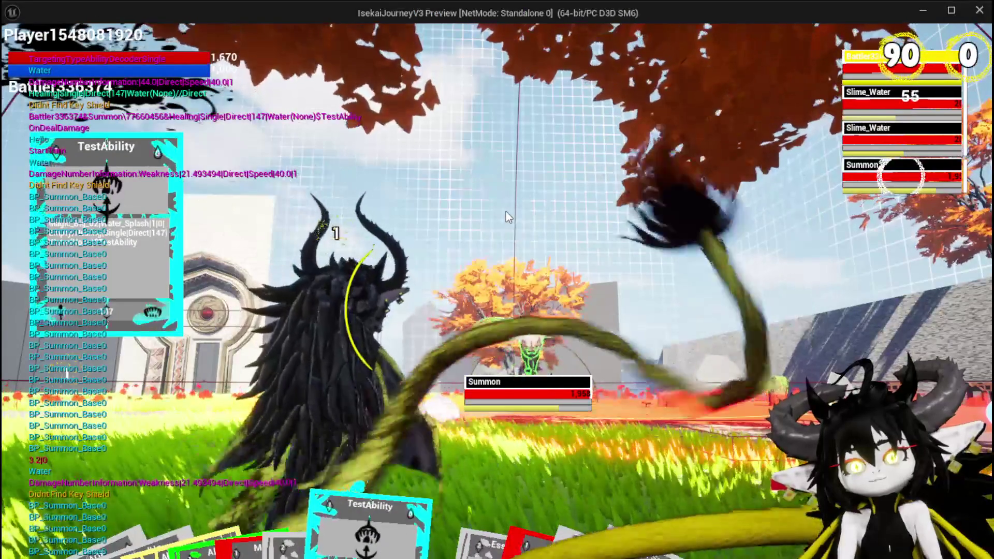
# Step: End the play-test and open the CalculateOffensiveValue function graph
pyautogui.hotkey('alt', 'Tab')
pyautogui.press('Escape')
pyautogui.scroll(-2, 364, 178)
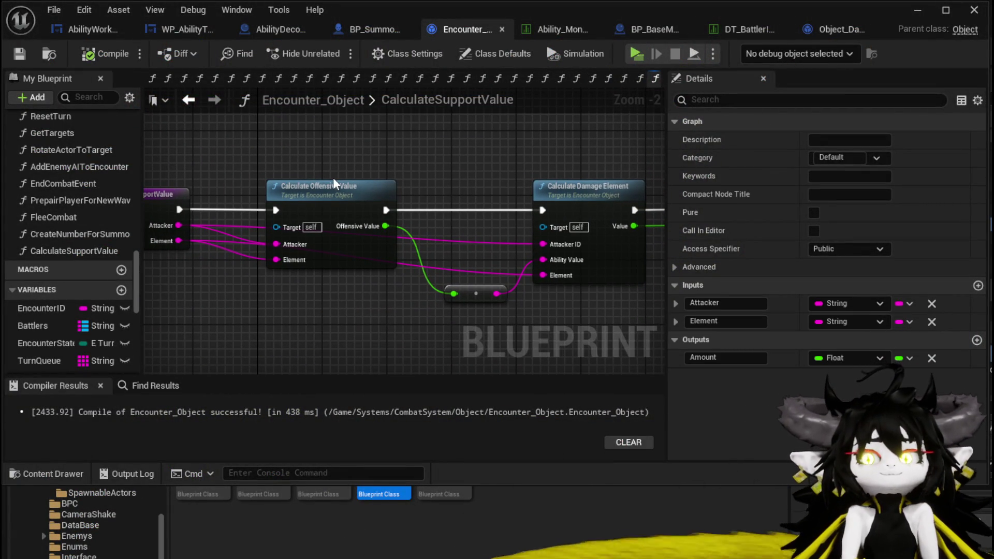
pyautogui.doubleClick(402, 176)
# Step: Inspect CalculateOffensiveValue's FIND, Switch on String, Parse Into Array, SET and Return nodes
pyautogui.moveTo(390, 190)
pyautogui.mouseDown()
pyautogui.moveTo(464, 187)
pyautogui.moveTo(533, 246)
pyautogui.moveTo(213, 294)
pyautogui.mouseUp()
pyautogui.moveTo(201, 299)
pyautogui.mouseDown()
pyautogui.moveTo(384, 227)
pyautogui.moveTo(523, 215)
pyautogui.mouseUp()
pyautogui.moveTo(329, 208); pyautogui.dragTo(352, 215)
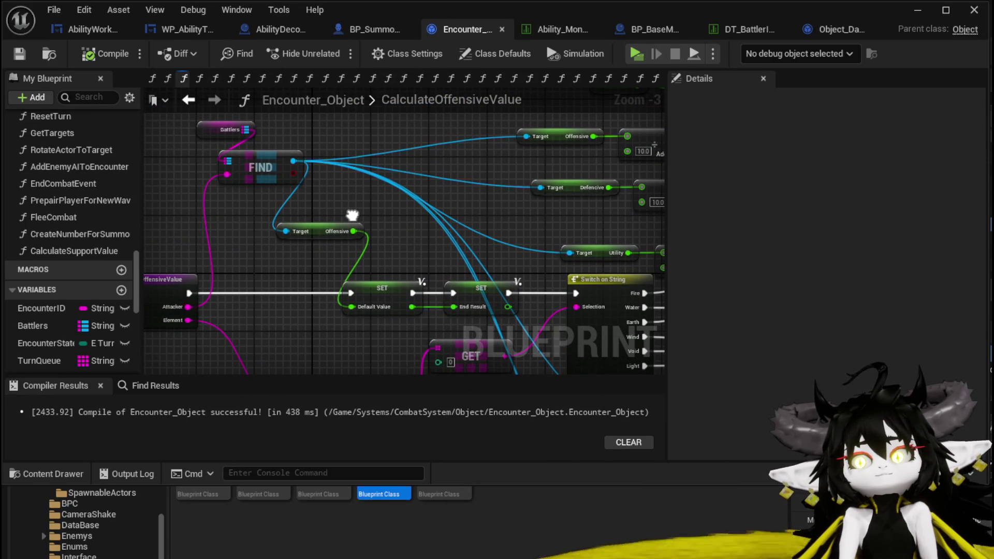
pyautogui.moveTo(352, 215)
pyautogui.mouseDown()
pyautogui.moveTo(294, 149)
pyautogui.moveTo(404, 155)
pyautogui.moveTo(280, 202)
pyautogui.moveTo(218, 208)
pyautogui.moveTo(564, 194)
pyautogui.mouseUp()
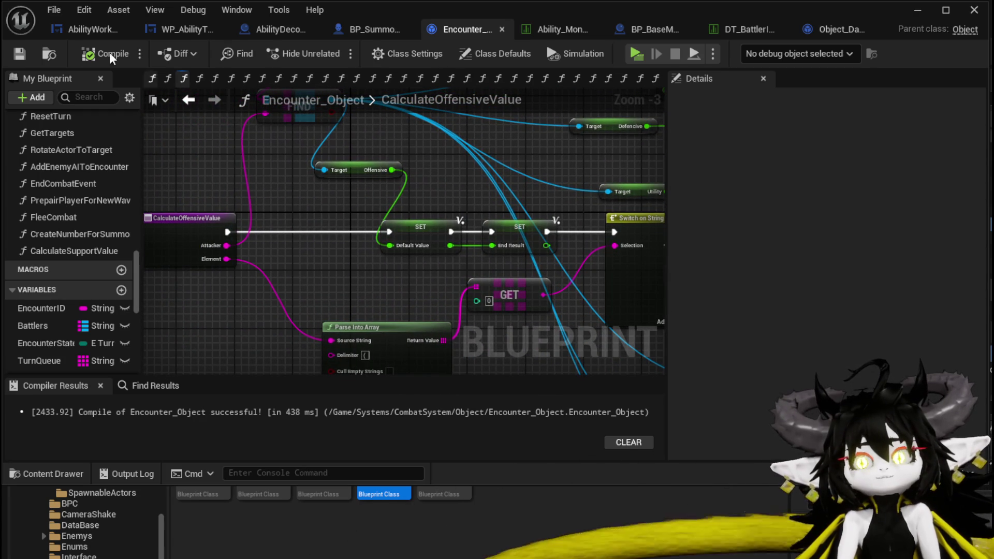
pyautogui.moveTo(373, 197)
pyautogui.mouseDown()
pyautogui.moveTo(285, 238)
pyautogui.moveTo(406, 240)
pyautogui.moveTo(469, 176)
pyautogui.moveTo(268, 260)
pyautogui.mouseUp()
pyautogui.scroll(-2, 290, 238)
pyautogui.scroll(3, 406, 241)
pyautogui.scroll(-2, 268, 260)
pyautogui.moveTo(328, 277); pyautogui.dragTo(550, 252)
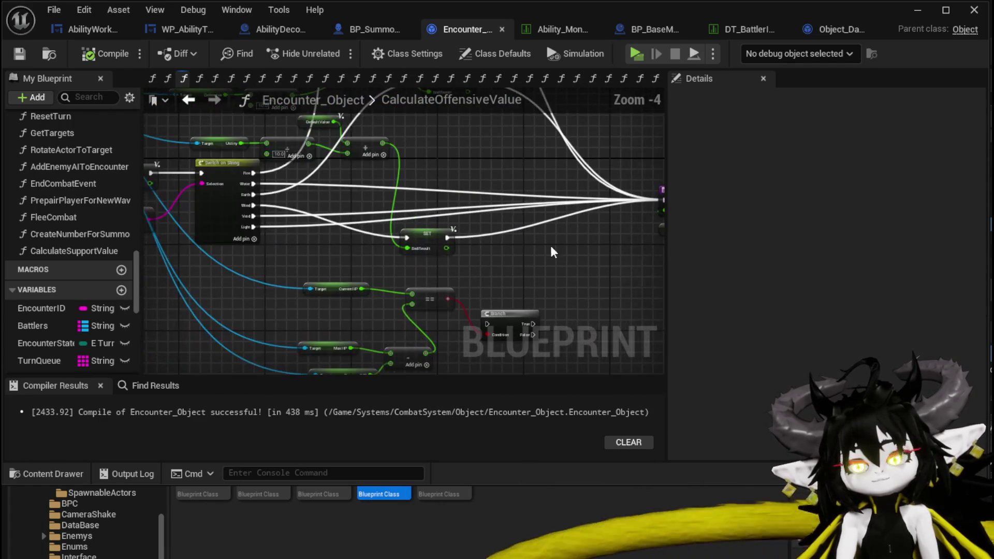
# Step: Review the CalculateSupportValue and CalculateDamageElement graphs, then go to Object_DamageSequence
pyautogui.click(188, 104)
pyautogui.moveTo(399, 306)
pyautogui.mouseDown()
pyautogui.moveTo(200, 284)
pyautogui.moveTo(200, 197)
pyautogui.moveTo(214, 196)
pyautogui.mouseUp()
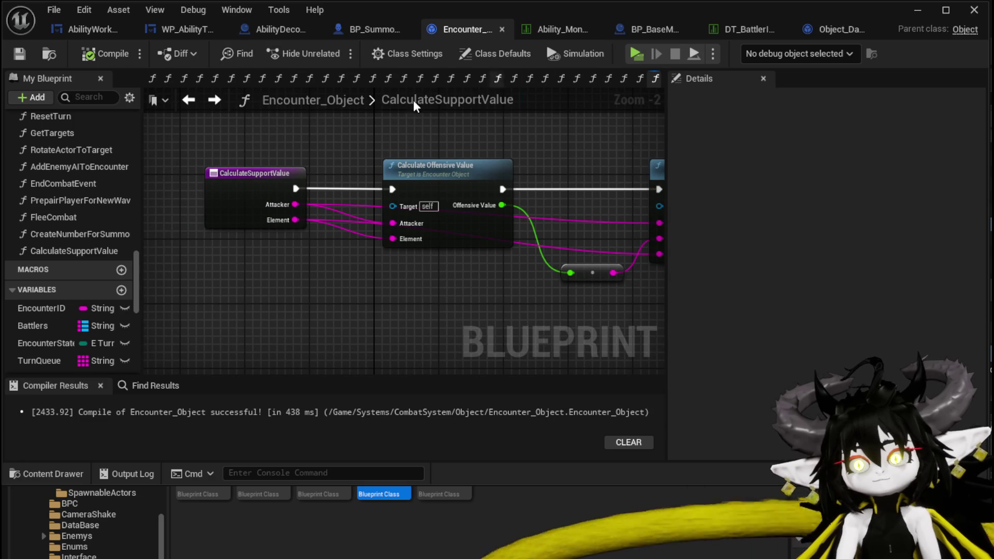
pyautogui.click(202, 101)
pyautogui.scroll(-6, 246, 253)
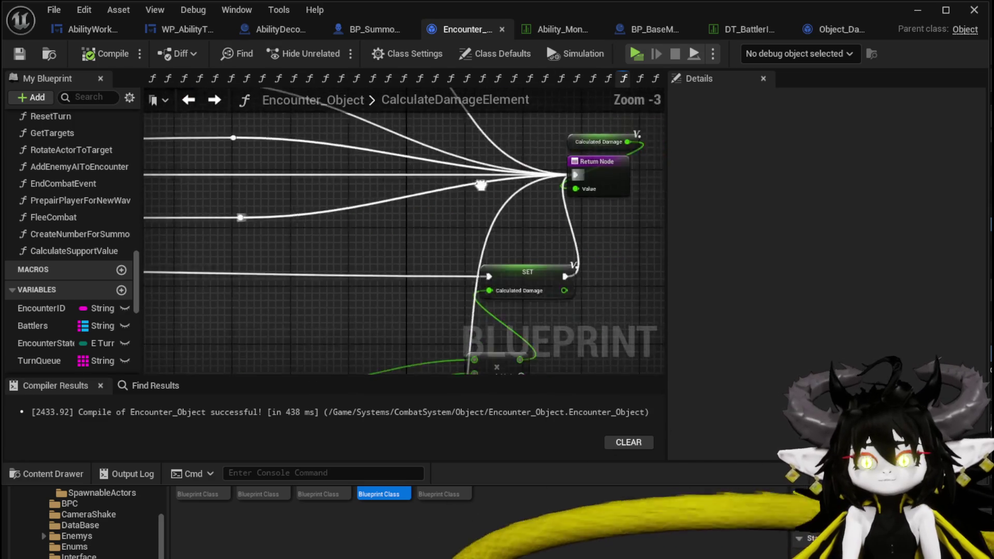
pyautogui.scroll(2, 475, 234)
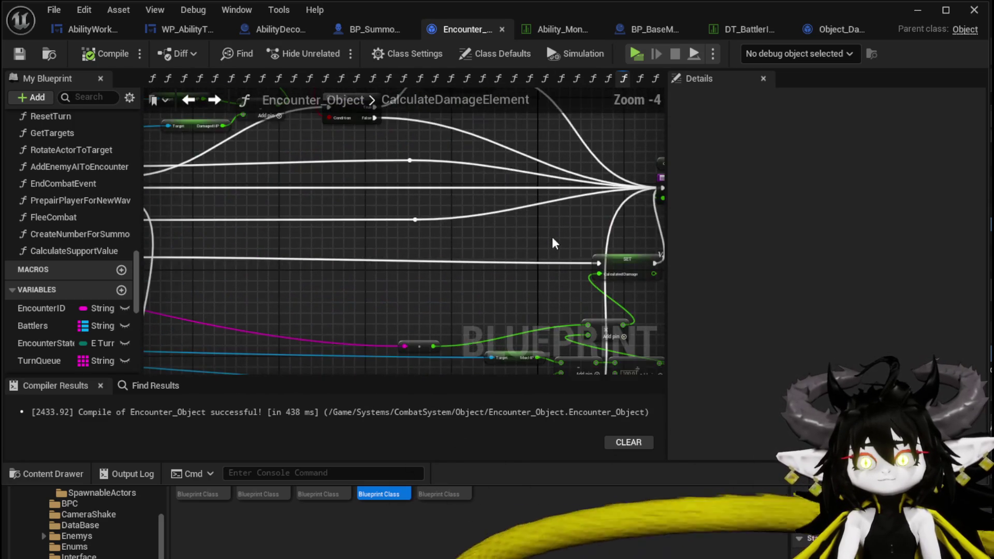
pyautogui.moveTo(544, 277); pyautogui.dragTo(365, 268)
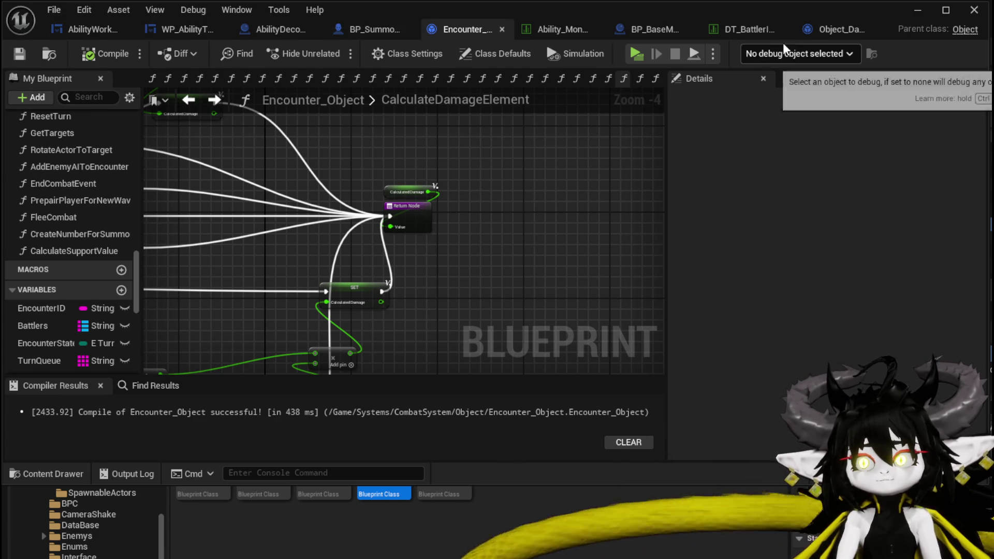
pyautogui.click(837, 31)
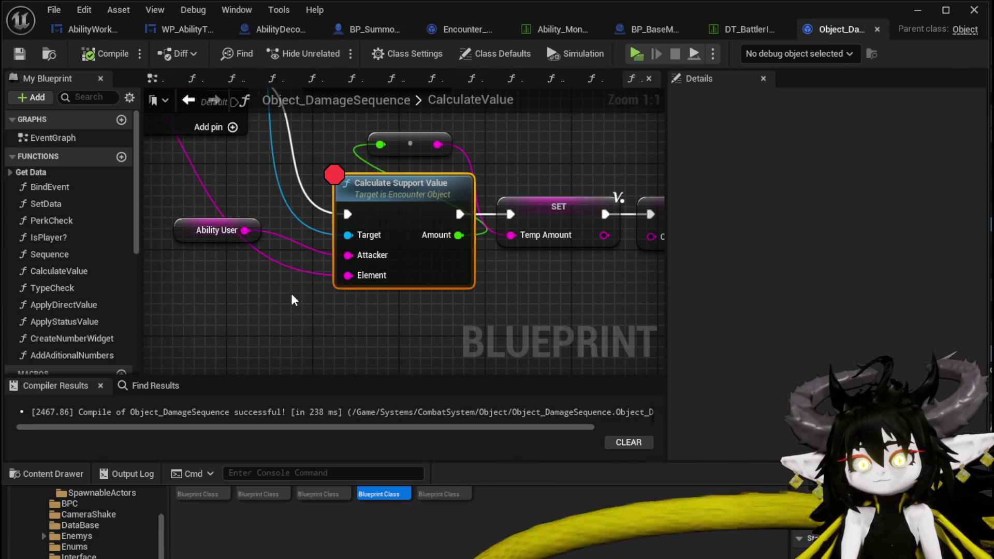
# Step: Add an AbilityValue input to the CalculateSupportValue function entry and save Encounter_Object
pyautogui.moveTo(296, 300); pyautogui.dragTo(317, 291)
pyautogui.doubleClick(482, 221)
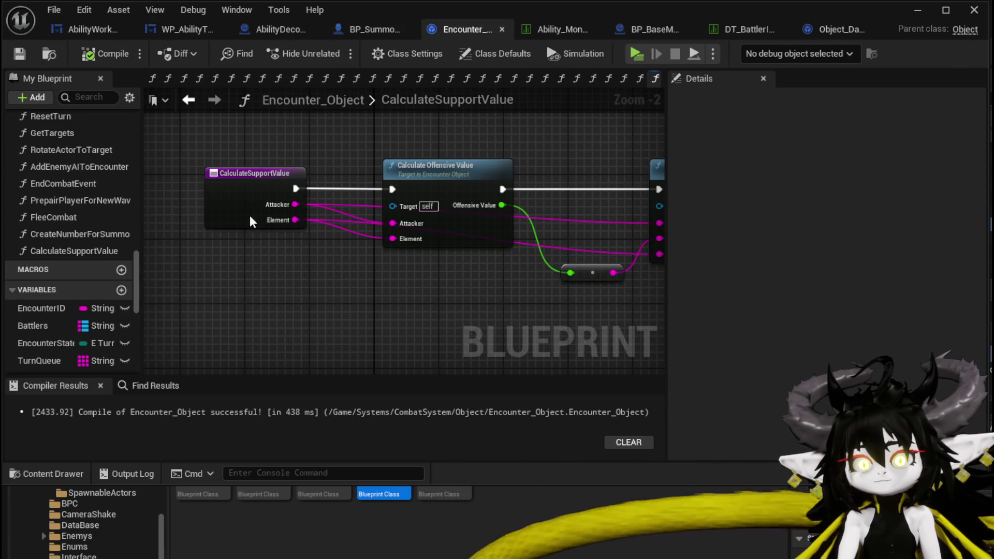
pyautogui.click(250, 216)
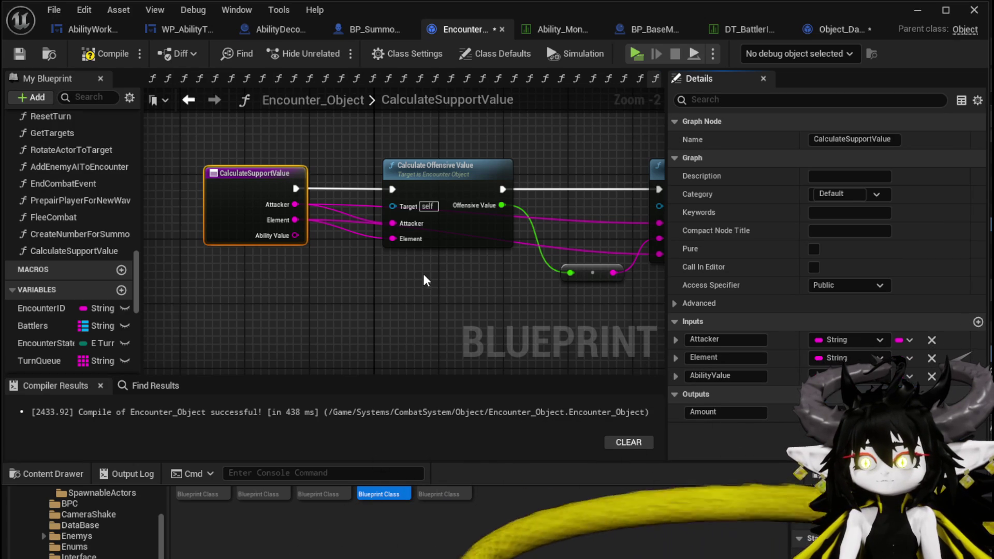
pyautogui.click(19, 56)
# Step: Feed Offensive Value plus Ability Value through an Add node into the reroute, then save
pyautogui.moveTo(355, 299); pyautogui.dragTo(173, 290)
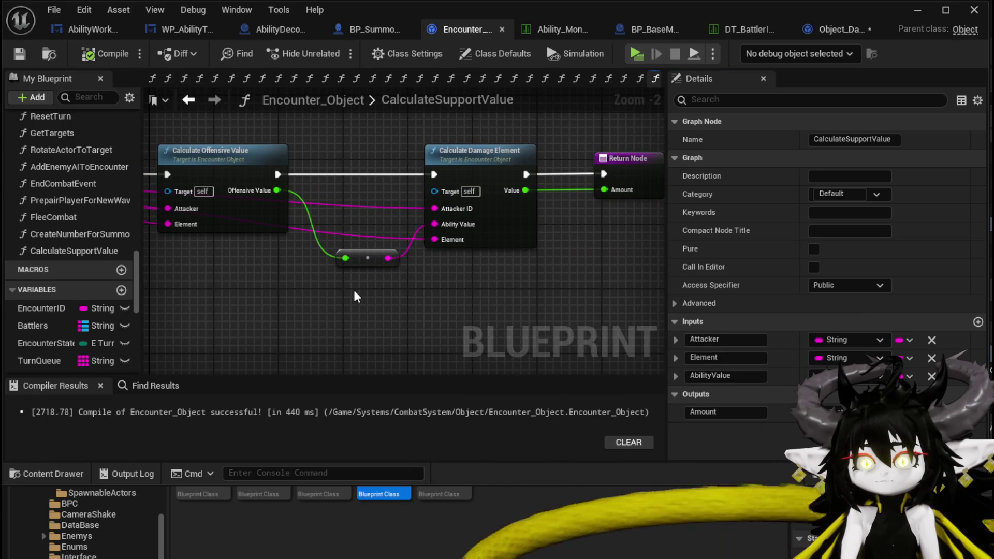
pyautogui.moveTo(375, 257)
pyautogui.mouseDown()
pyautogui.moveTo(339, 253)
pyautogui.moveTo(397, 240)
pyautogui.mouseUp()
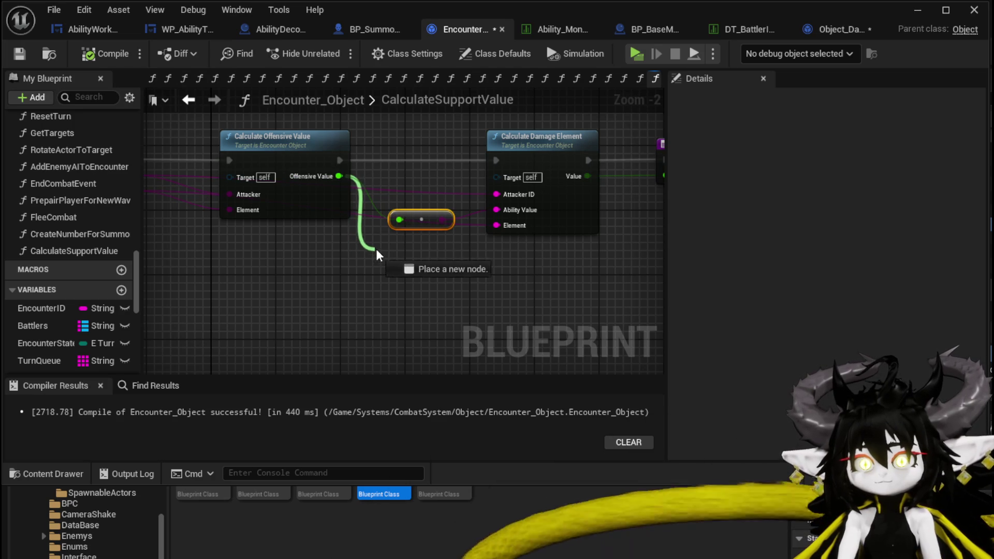
pyautogui.moveTo(377, 253); pyautogui.dragTo(379, 255)
pyautogui.write('add')
pyautogui.click(429, 374)
pyautogui.moveTo(280, 290); pyautogui.dragTo(333, 307)
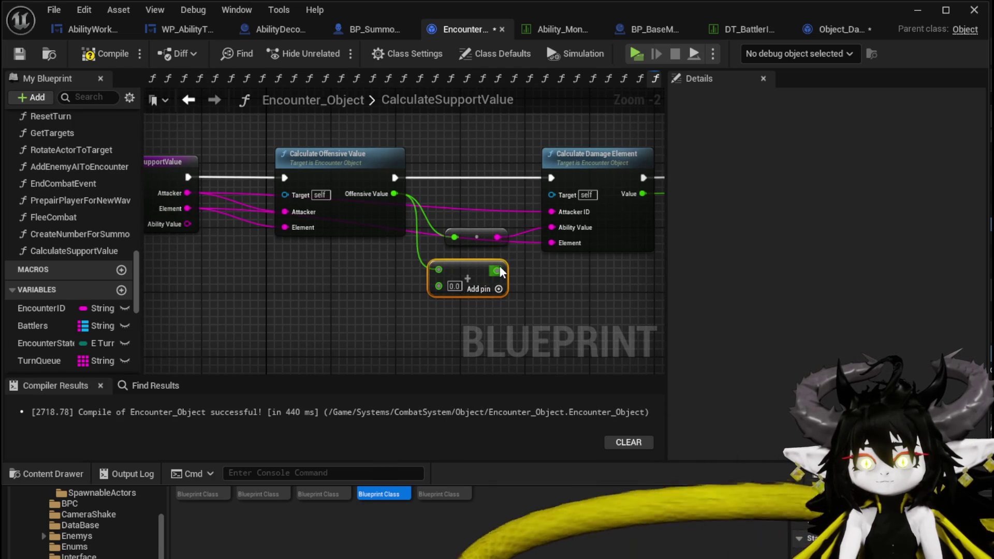
pyautogui.moveTo(469, 241)
pyautogui.mouseDown()
pyautogui.moveTo(422, 253)
pyautogui.moveTo(414, 247)
pyautogui.mouseUp()
pyautogui.moveTo(155, 238); pyautogui.dragTo(276, 229)
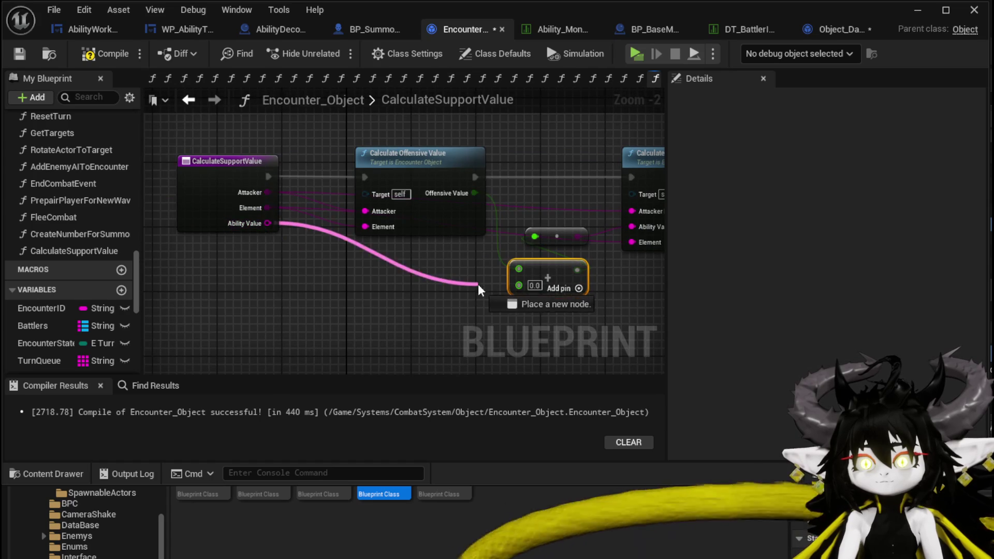
pyautogui.moveTo(390, 289)
pyautogui.mouseDown()
pyautogui.moveTo(323, 310)
pyautogui.moveTo(340, 323)
pyautogui.mouseUp()
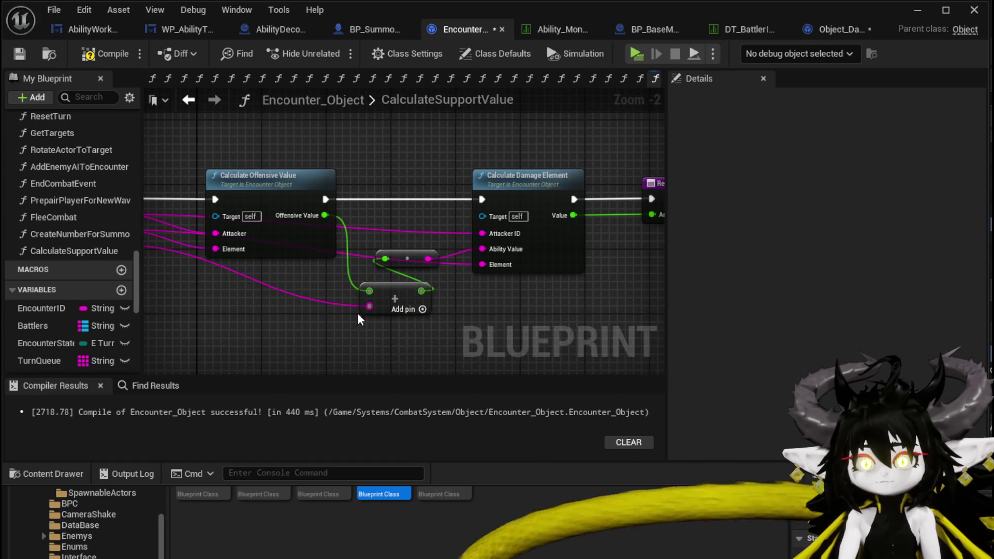
pyautogui.click(32, 59)
# Step: Wire the ability data Value into Calculate Support Value's Ability Value and open Calculate Direct Damage
pyautogui.click(198, 103)
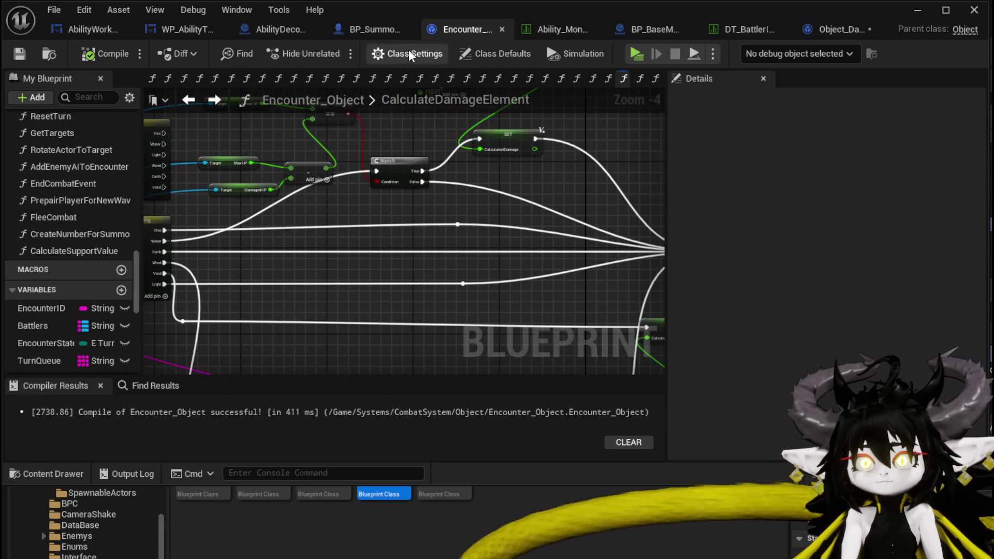
pyautogui.click(823, 29)
pyautogui.scroll(-3, 269, 286)
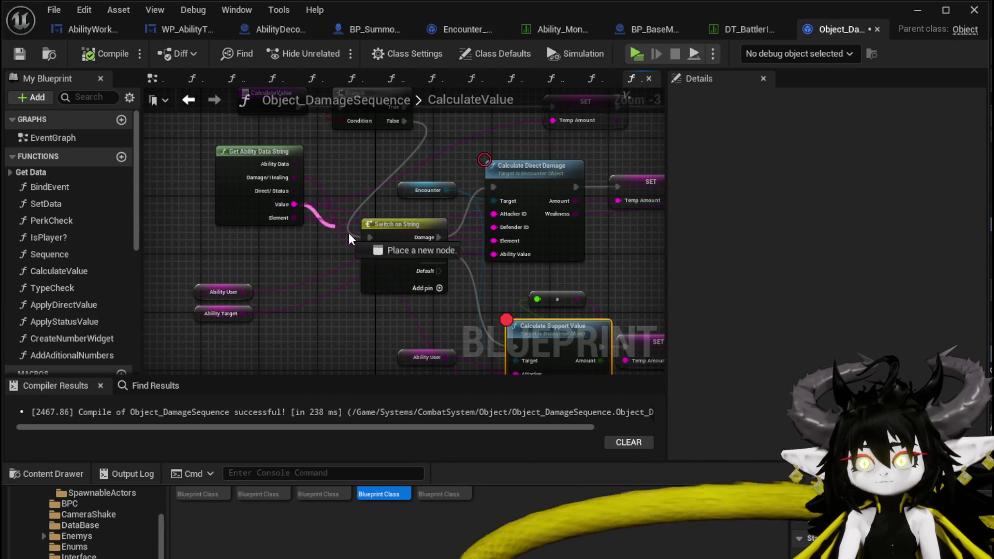
pyautogui.moveTo(332, 230); pyautogui.dragTo(491, 323)
pyautogui.moveTo(439, 292); pyautogui.dragTo(352, 373)
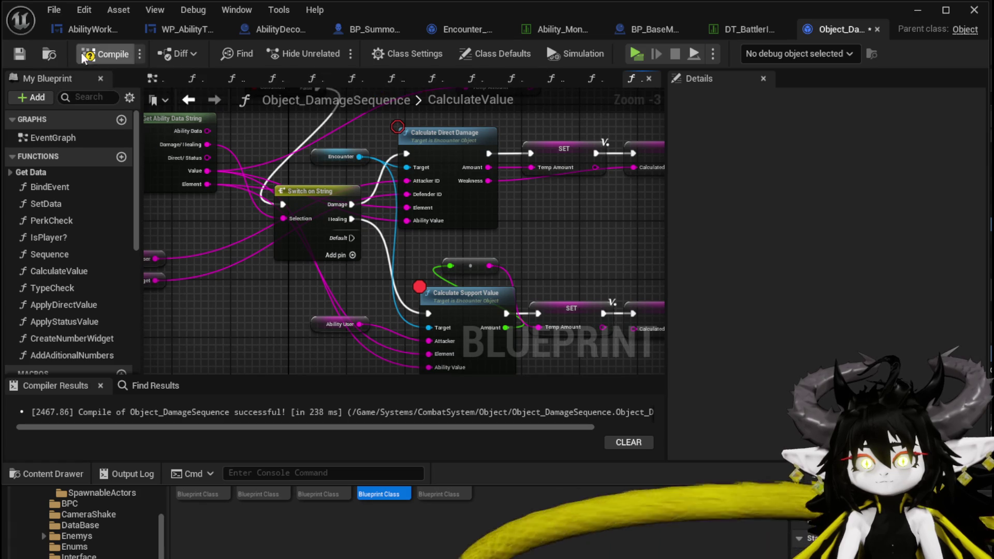
pyautogui.doubleClick(451, 157)
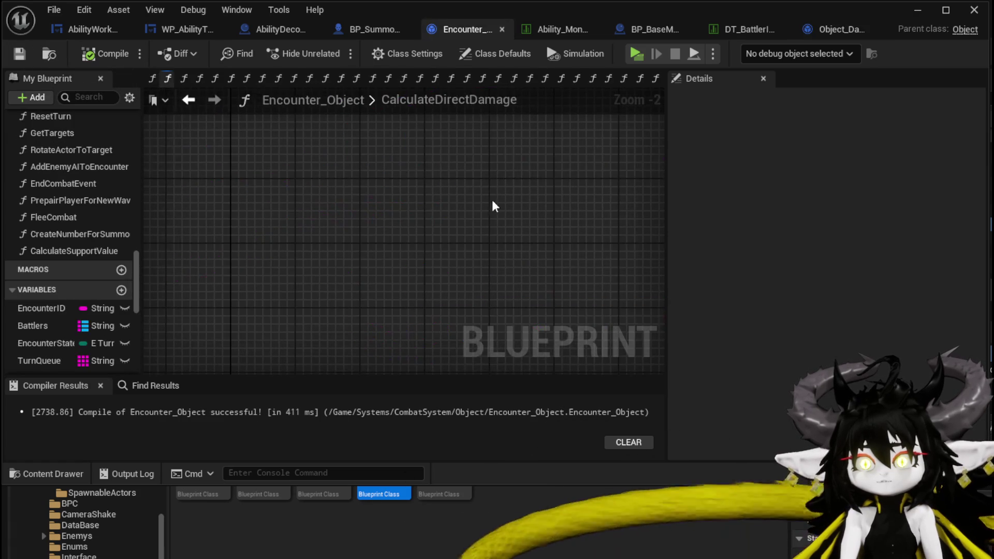
# Step: Walk the character toward the slimes until the Calculate Support Value breakpoint triggers
pyautogui.scroll(4, 310, 290)
pyautogui.moveTo(305, 306)
pyautogui.mouseDown()
pyautogui.moveTo(318, 285)
pyautogui.moveTo(365, 266)
pyautogui.moveTo(379, 240)
pyautogui.mouseUp()
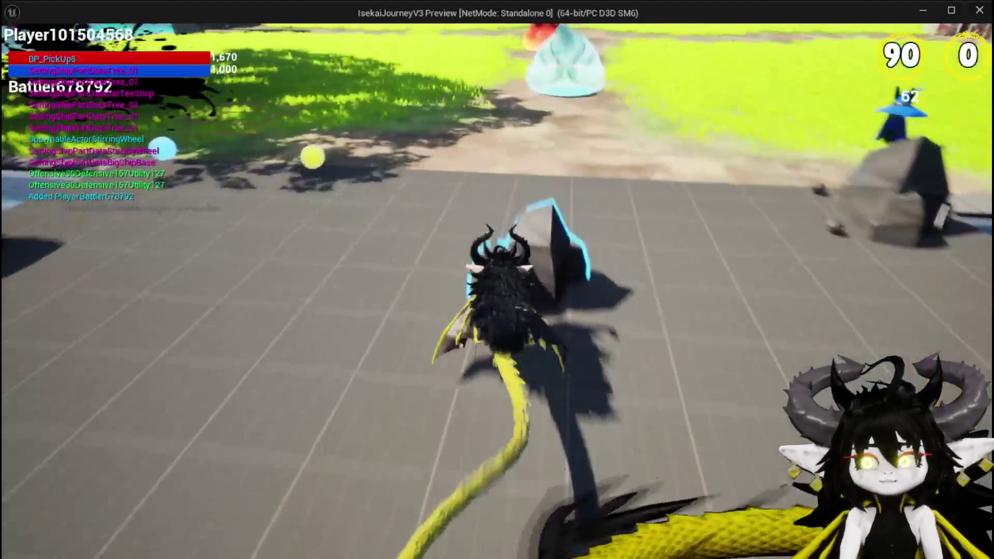
pyautogui.press('w')
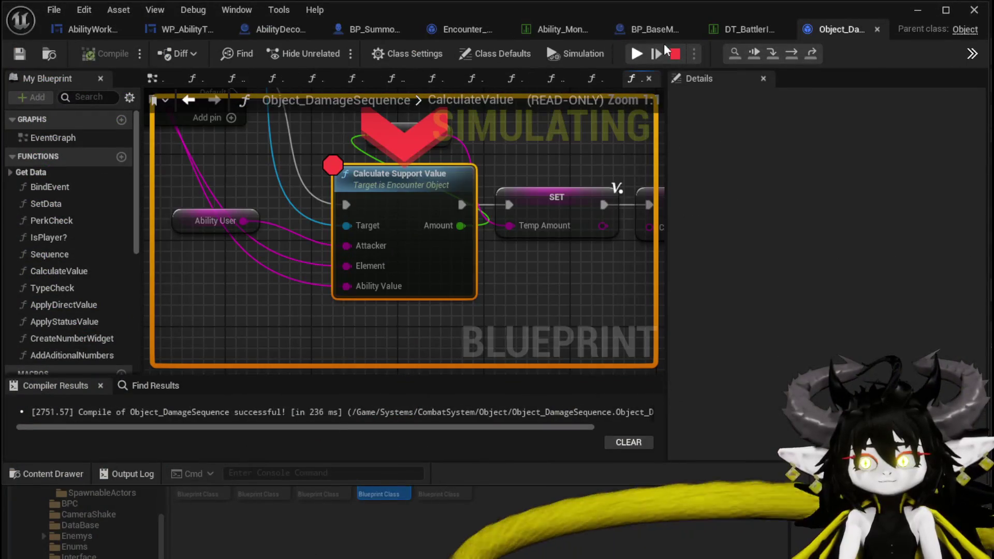
# Step: Resume, choose X, summon a creature with Test Summon and cast TestAbility
pyautogui.click(641, 54)
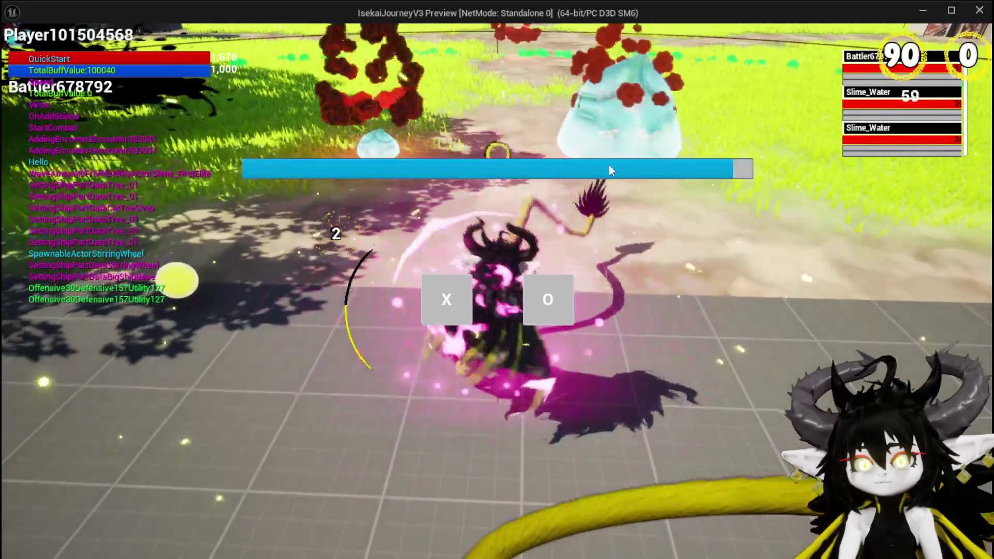
pyautogui.click(465, 293)
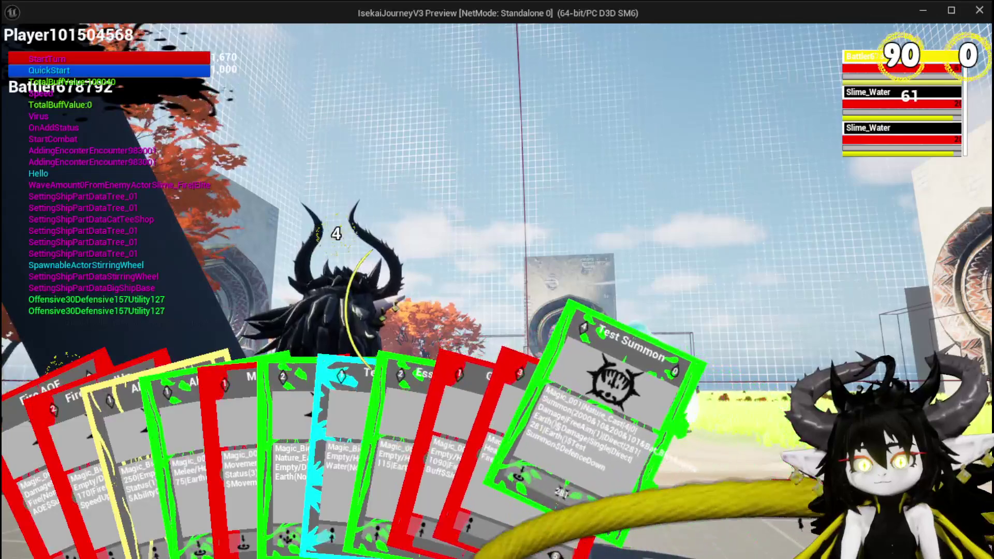
pyautogui.click(604, 473)
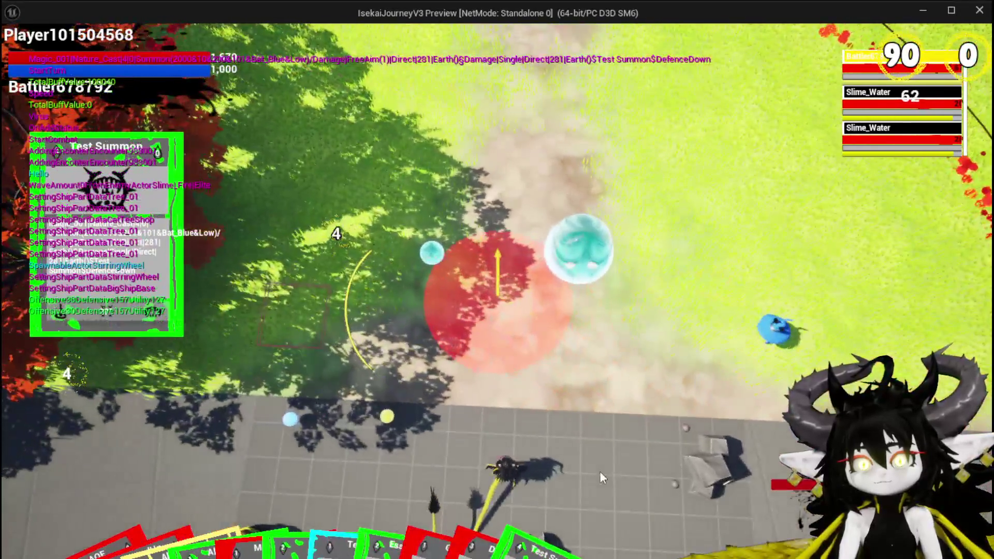
pyautogui.click(601, 472)
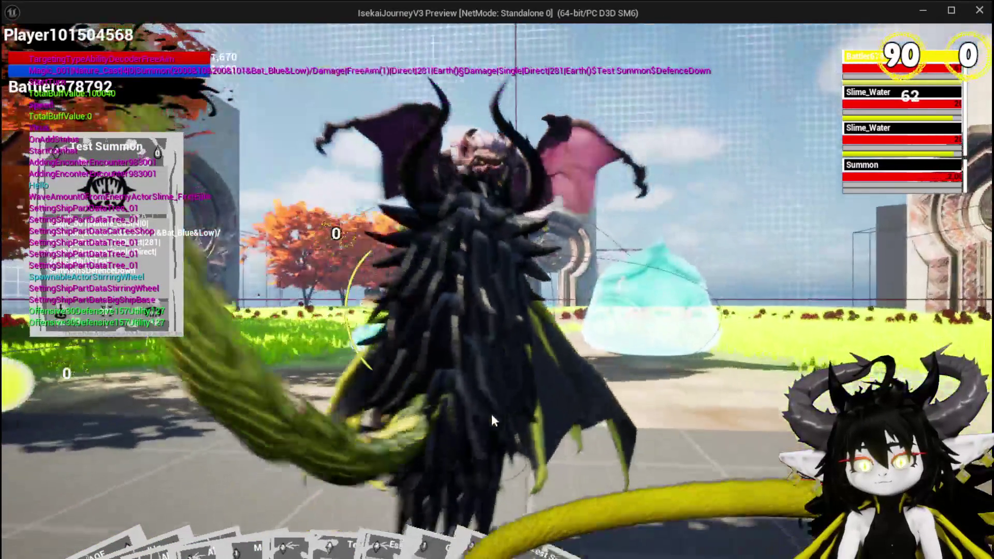
pyautogui.press('space')
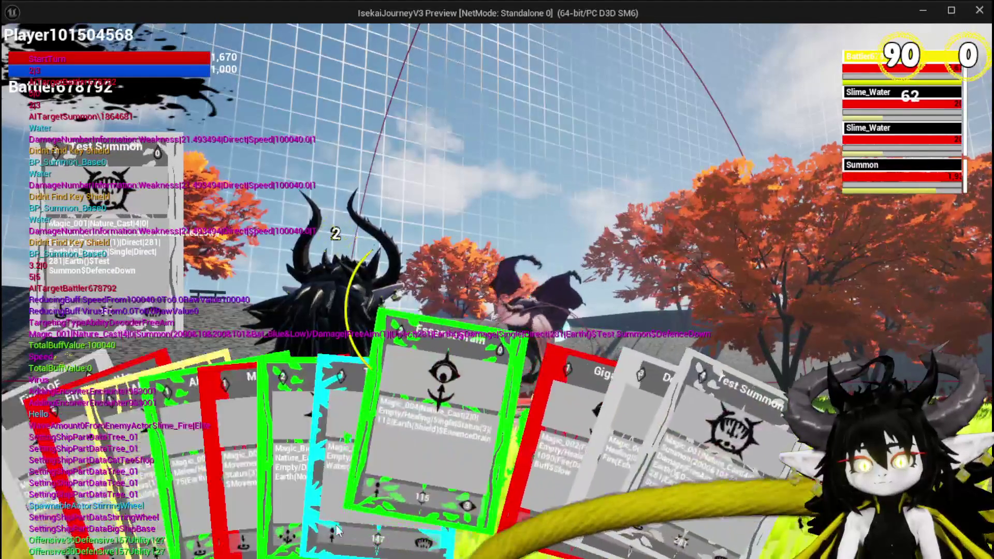
pyautogui.click(356, 474)
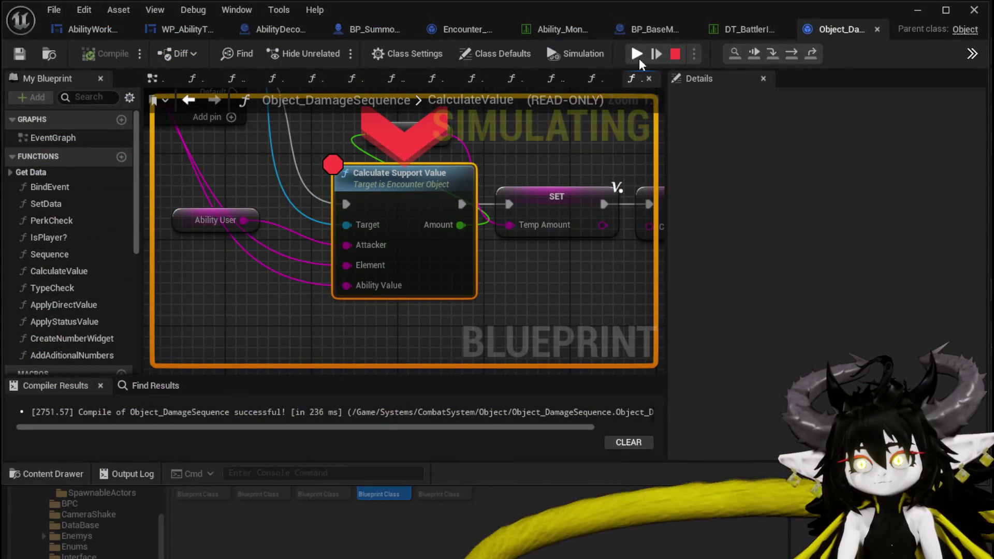
# Step: Resume and cast DefenceUp on the summon, passing the Calculate Support Value breakpoint again
pyautogui.click(638, 56)
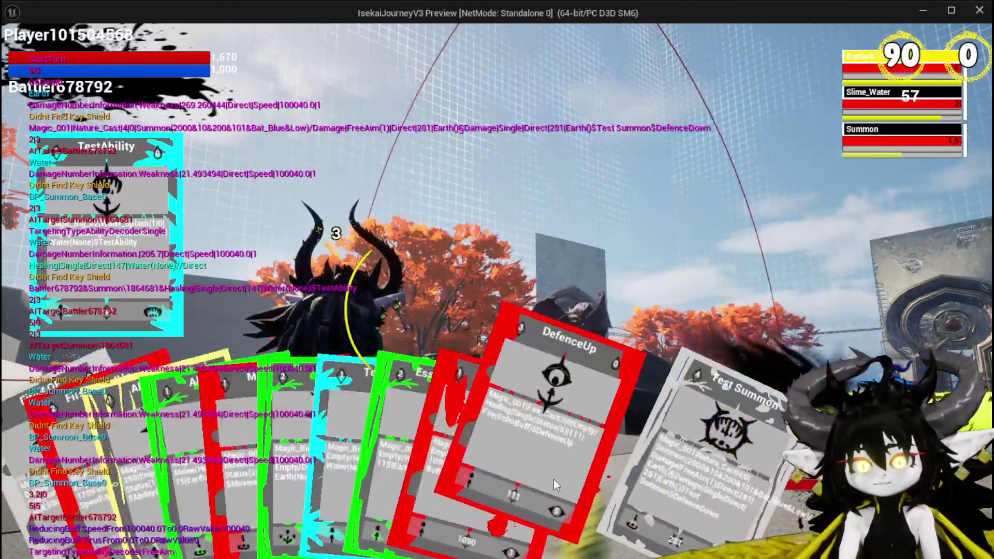
pyautogui.click(531, 468)
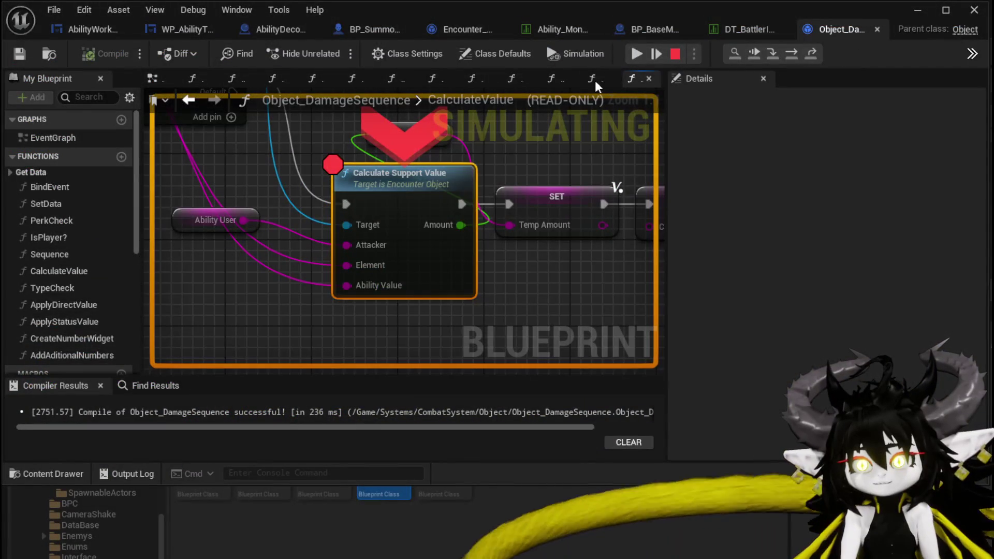
pyautogui.rightClick(376, 186)
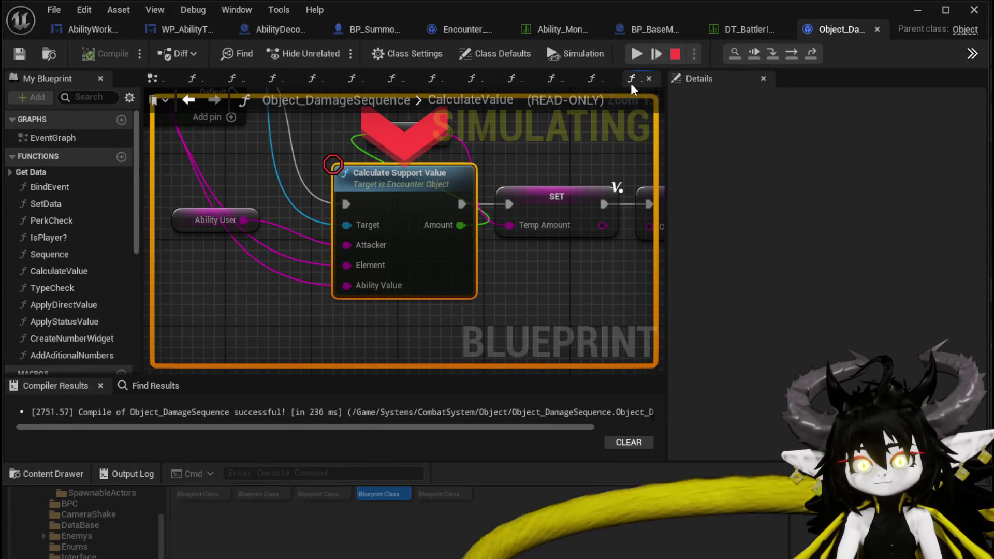
pyautogui.click(637, 53)
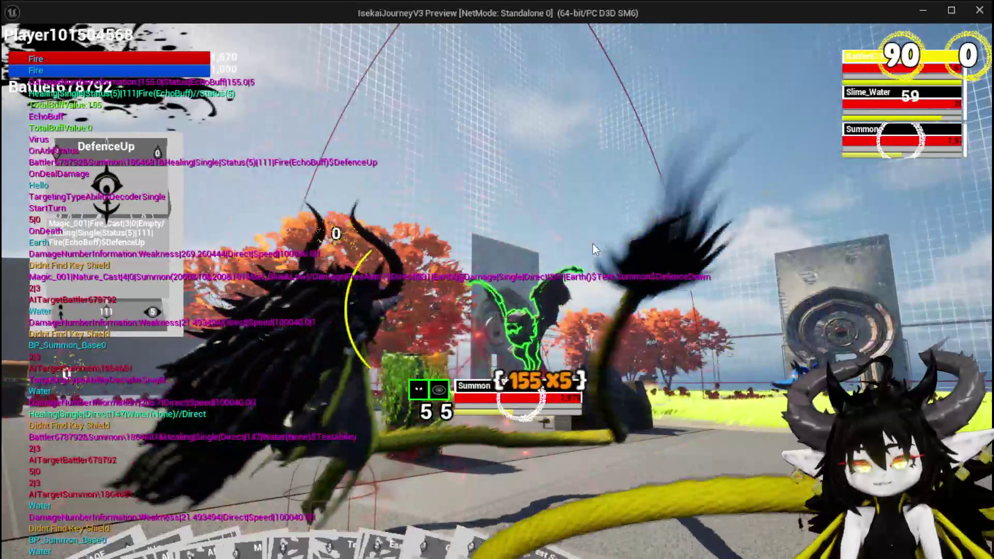
# Step: Cast DefenceUp and play the buff card on the Summon, defeating Slime_Nature and Slime_Fire
pyautogui.moveTo(514, 509)
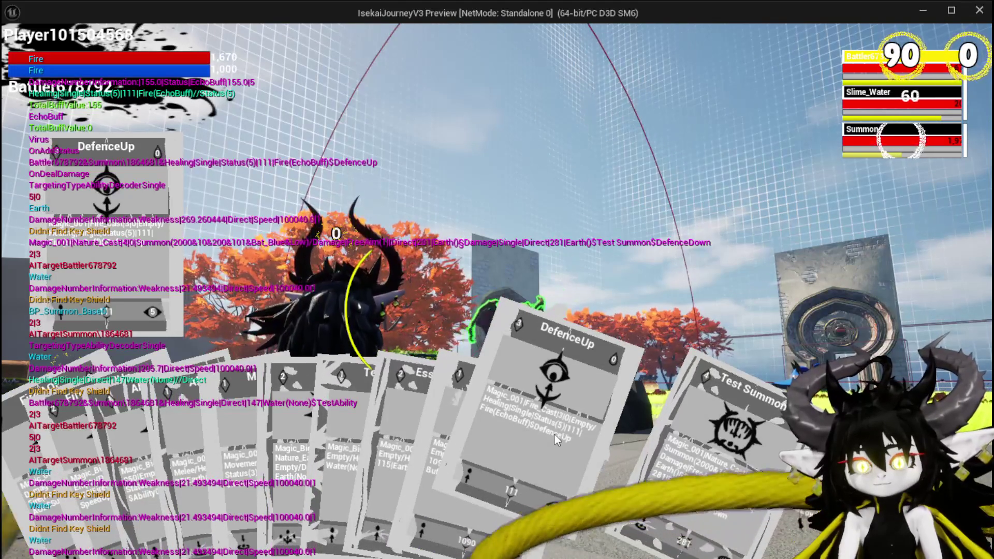
pyautogui.click(554, 433)
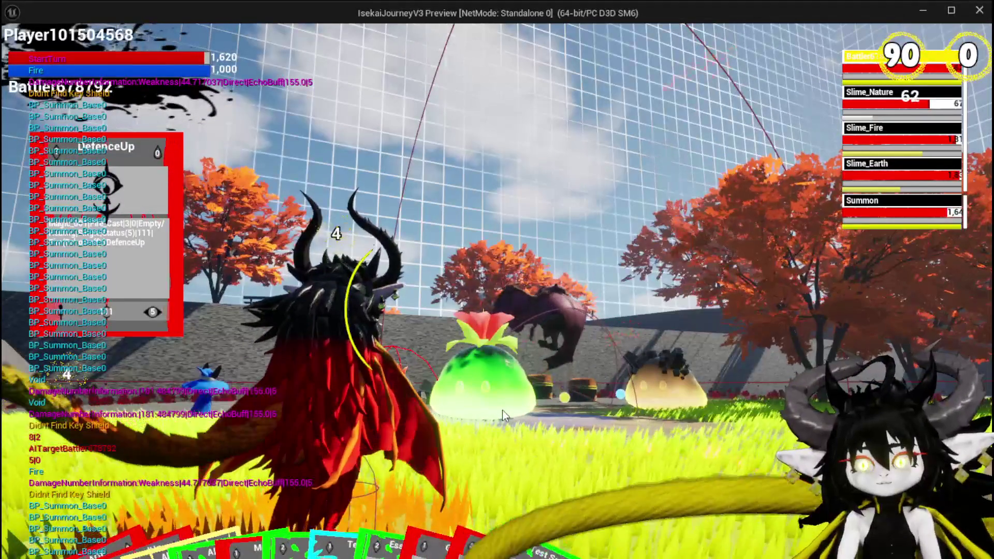
pyautogui.moveTo(539, 466)
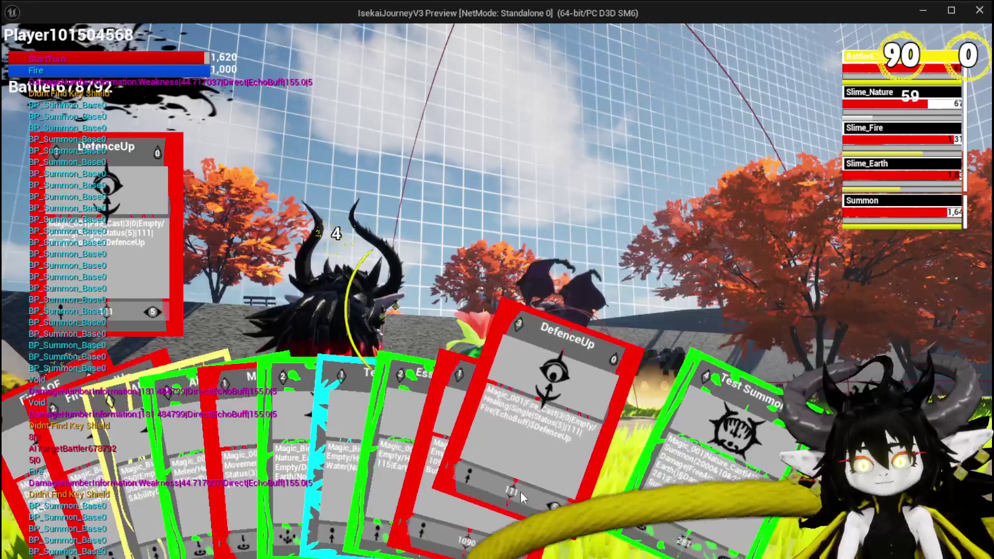
pyautogui.click(520, 491)
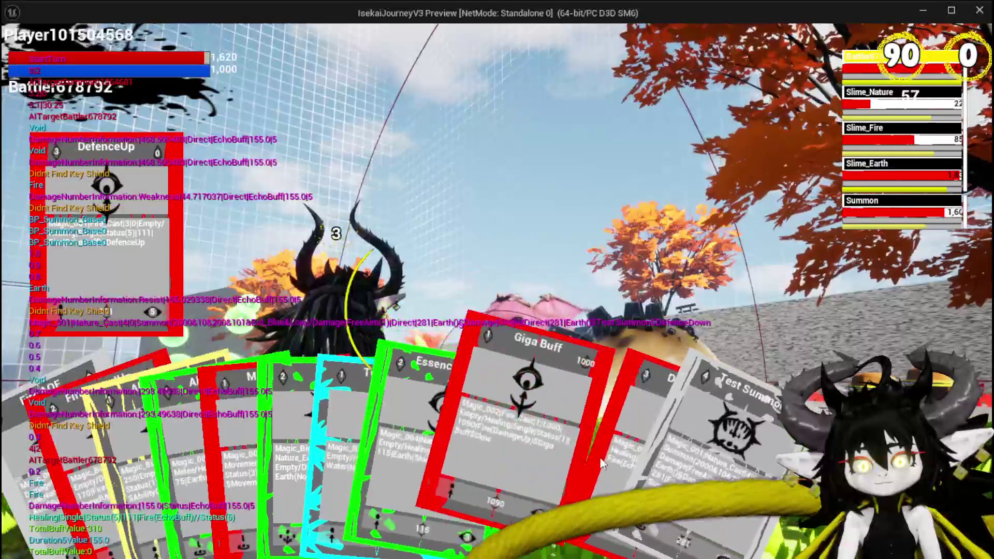
pyautogui.click(560, 468)
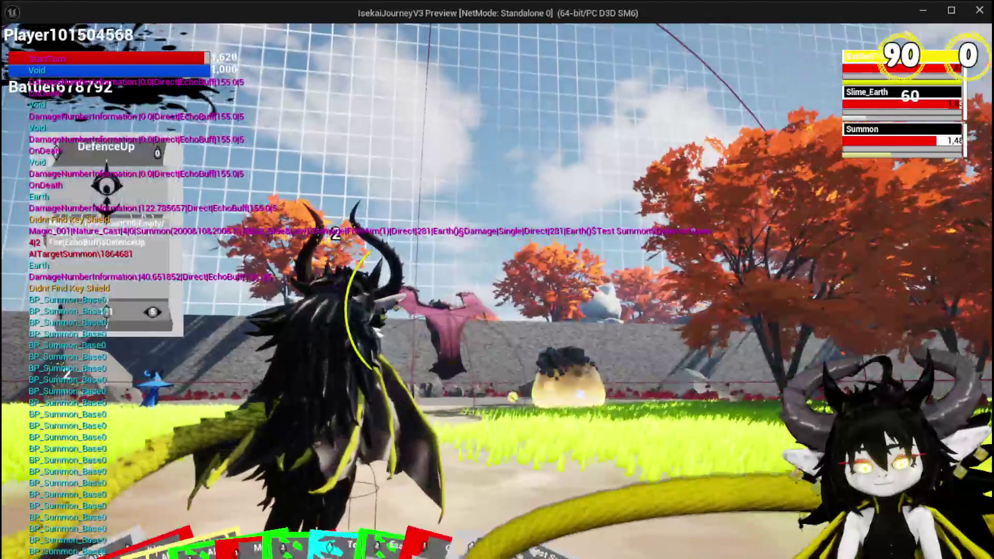
# Step: Cast TestAbility on the Summon for a 147 Water heal, then make the character jump
pyautogui.moveTo(444, 548)
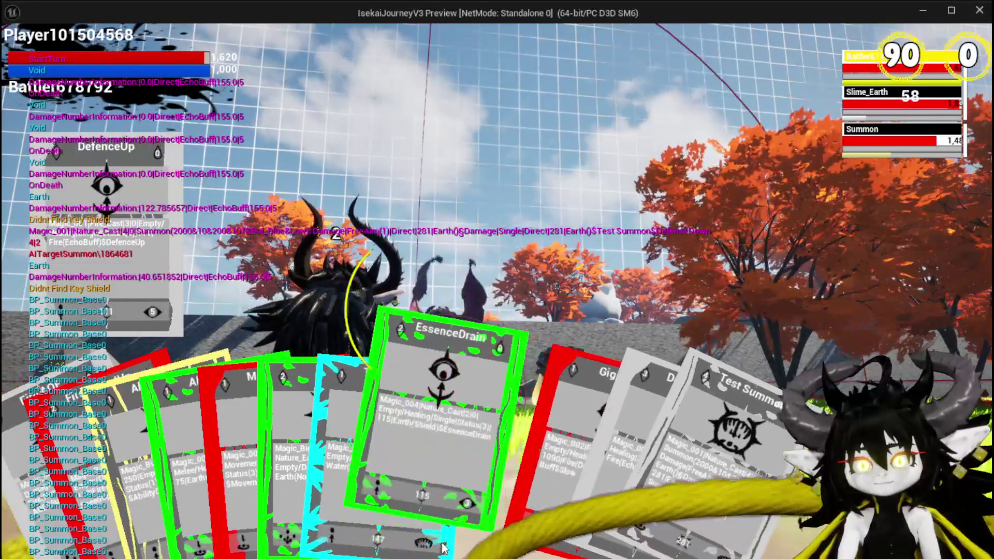
pyautogui.click(392, 514)
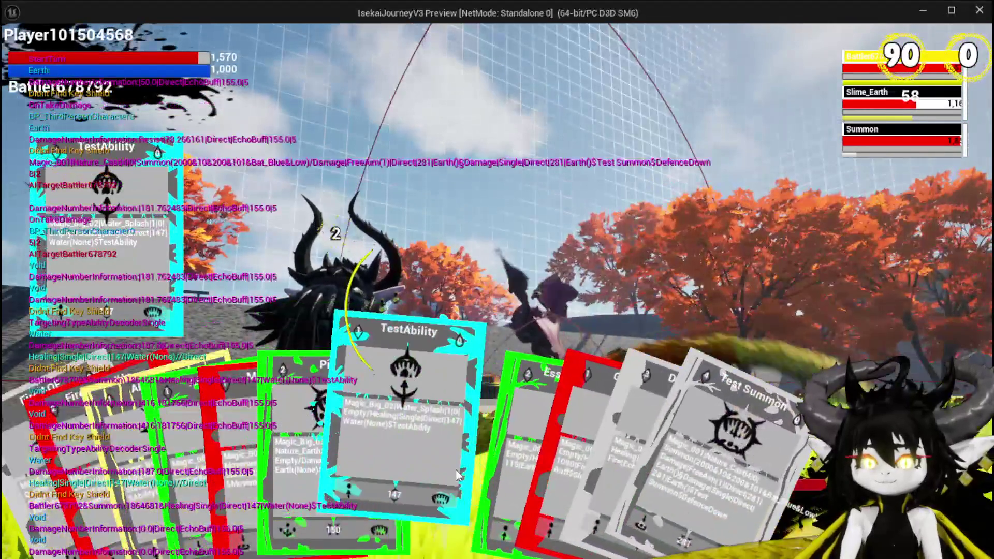
pyautogui.click(421, 470)
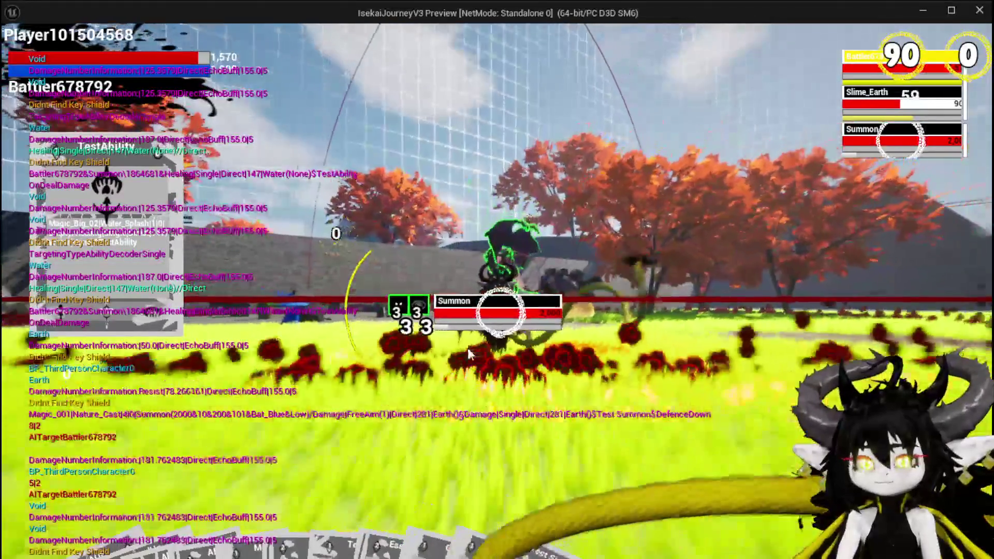
pyautogui.press('space')
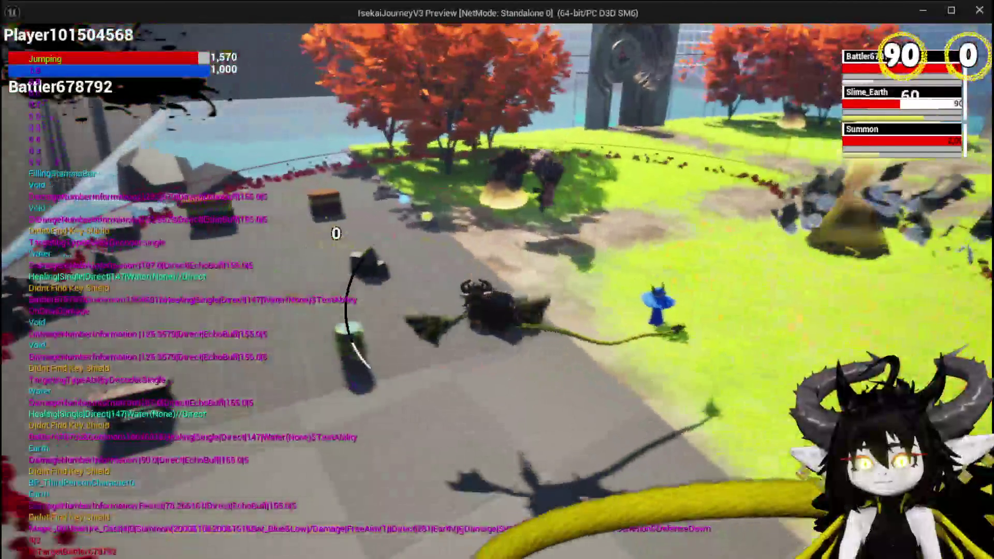
# Step: Jump around the arena, then cast DefenceUp to finish the fight against Slime_Earth
pyautogui.press('space')
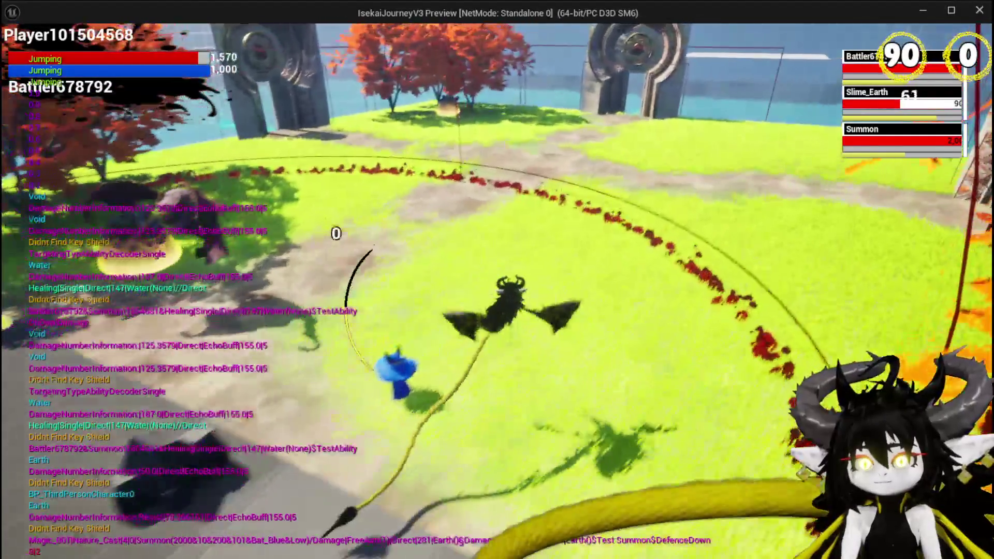
pyautogui.press('space')
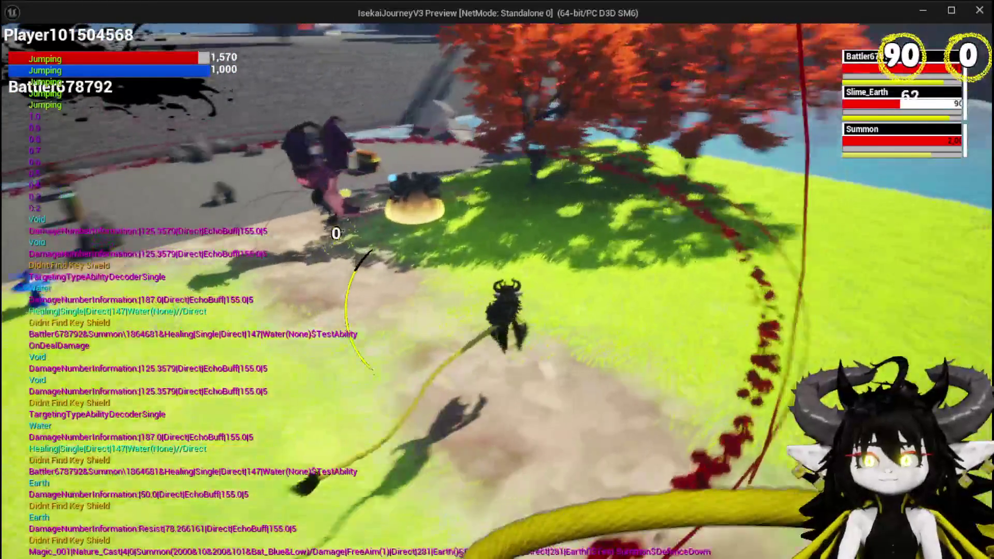
pyautogui.press('space')
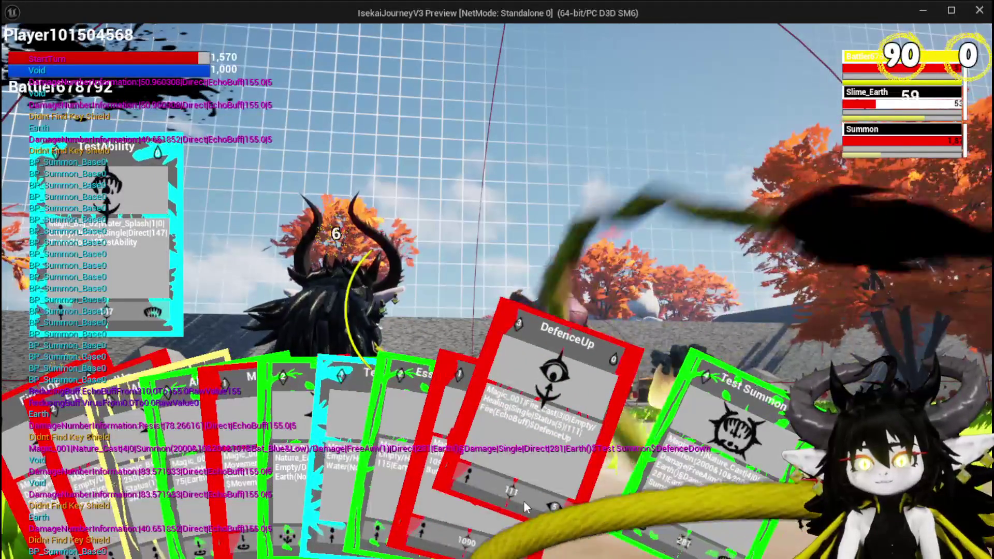
pyautogui.click(523, 501)
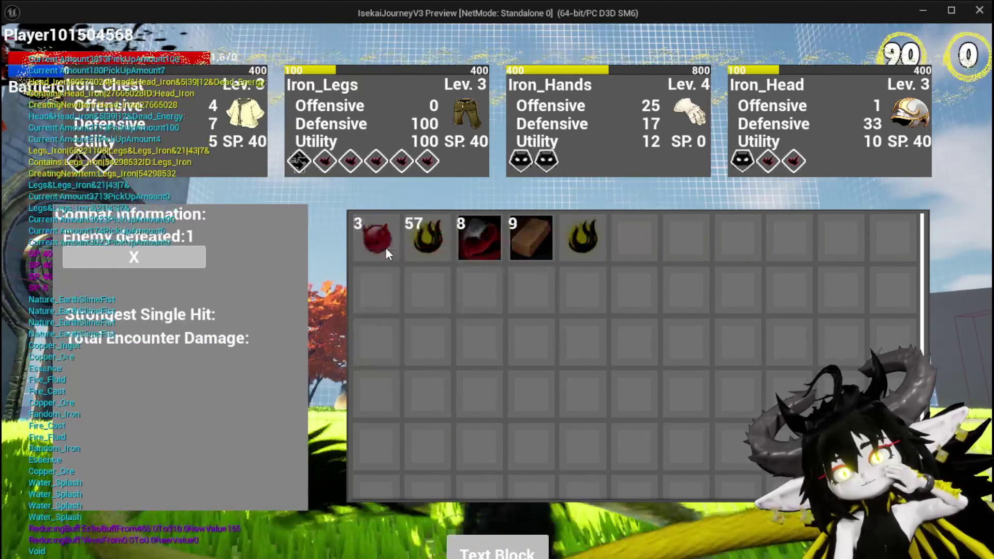
# Step: Close the inventory, save the game from the pause menu, and stop the play-test
pyautogui.press('Tab')
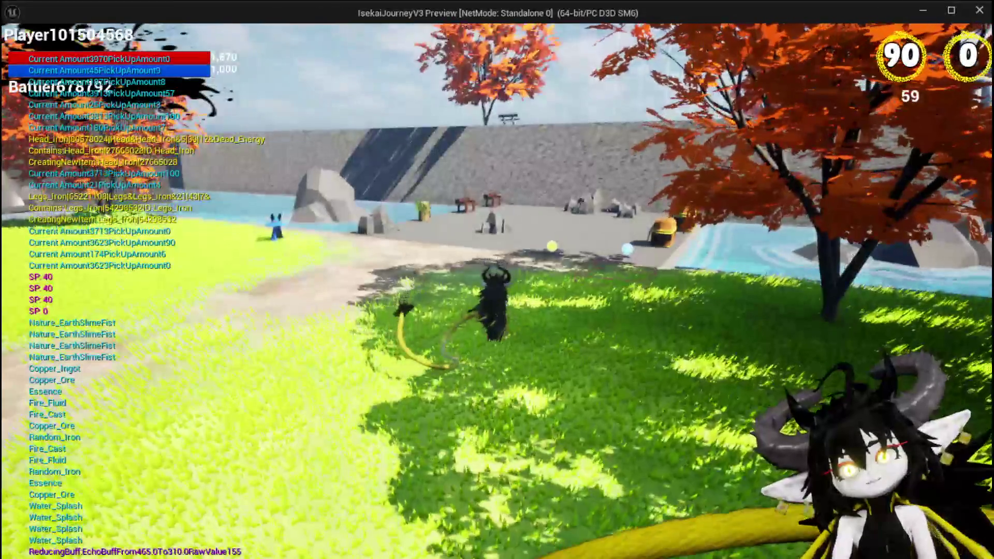
pyautogui.press('Escape')
pyautogui.click(448, 251)
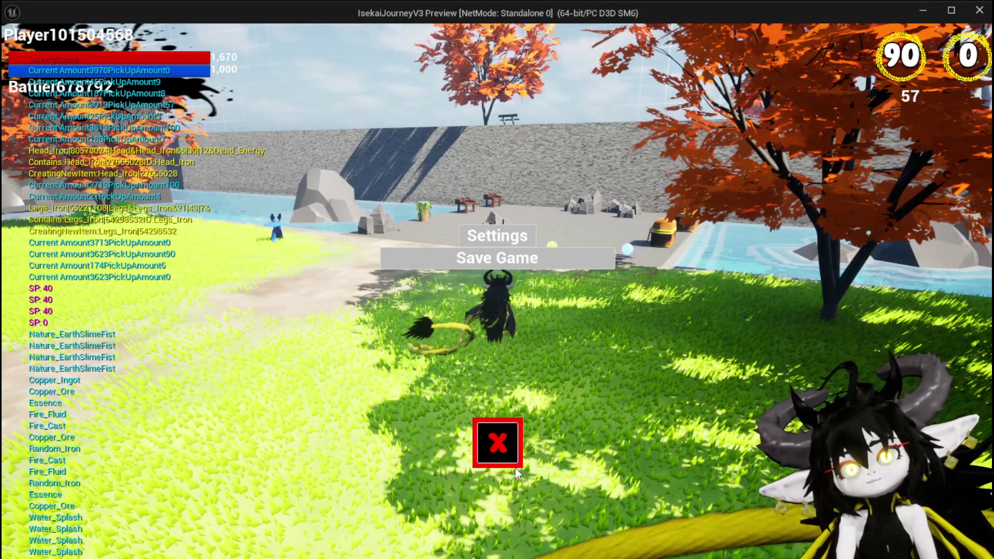
pyautogui.click(498, 444)
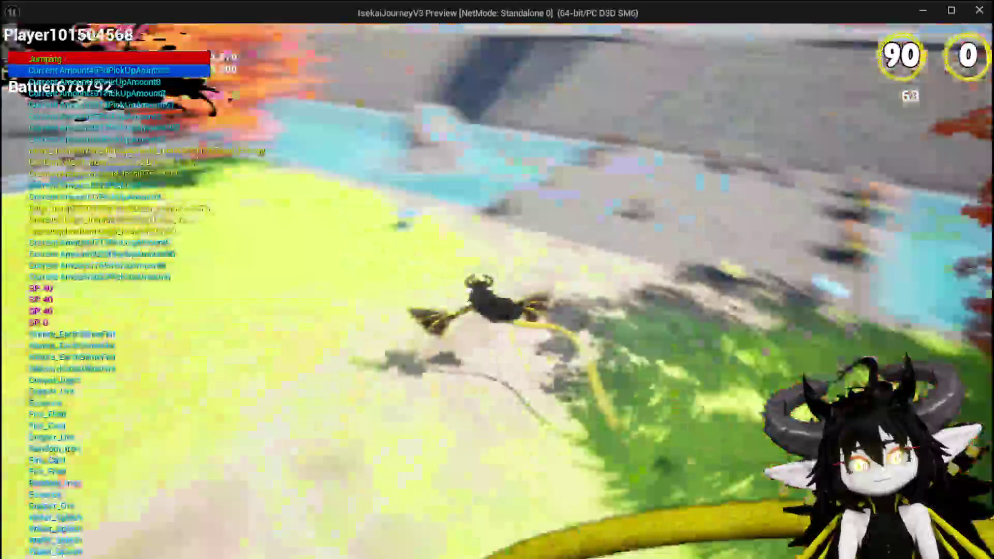
pyautogui.press('Escape')
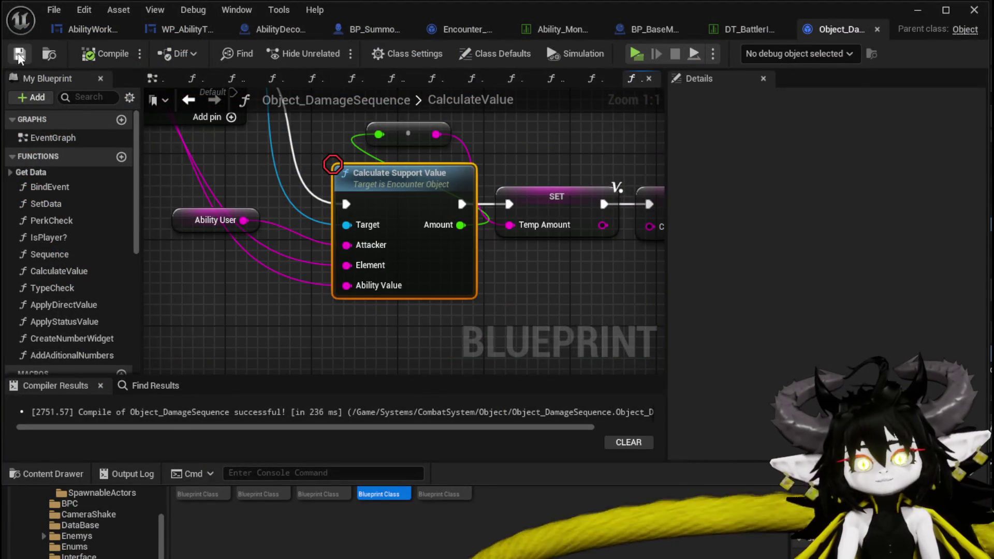
# Step: Pan CalculateValue toward the Calculated Weakness nodes, then minimize the Blueprint editor
pyautogui.scroll(-2, 532, 138)
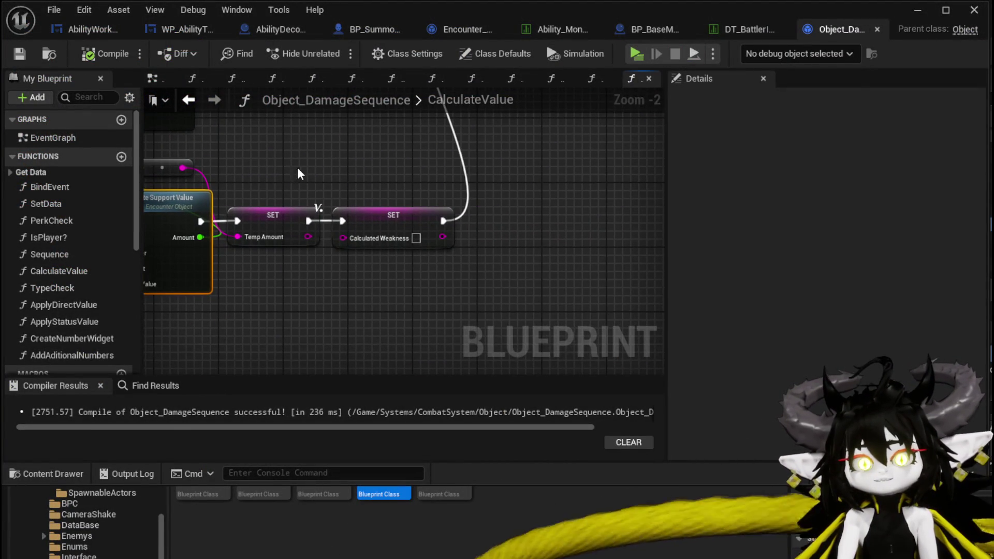
pyautogui.scroll(-1, 304, 161)
pyautogui.moveTo(304, 160)
pyautogui.mouseDown()
pyautogui.moveTo(366, 303)
pyautogui.moveTo(178, 285)
pyautogui.mouseUp()
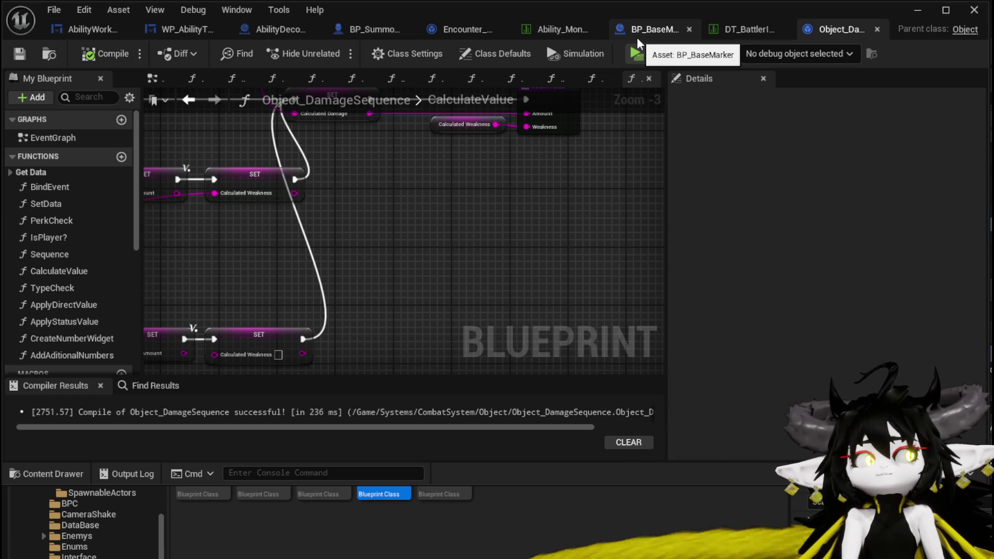
pyautogui.click(918, 10)
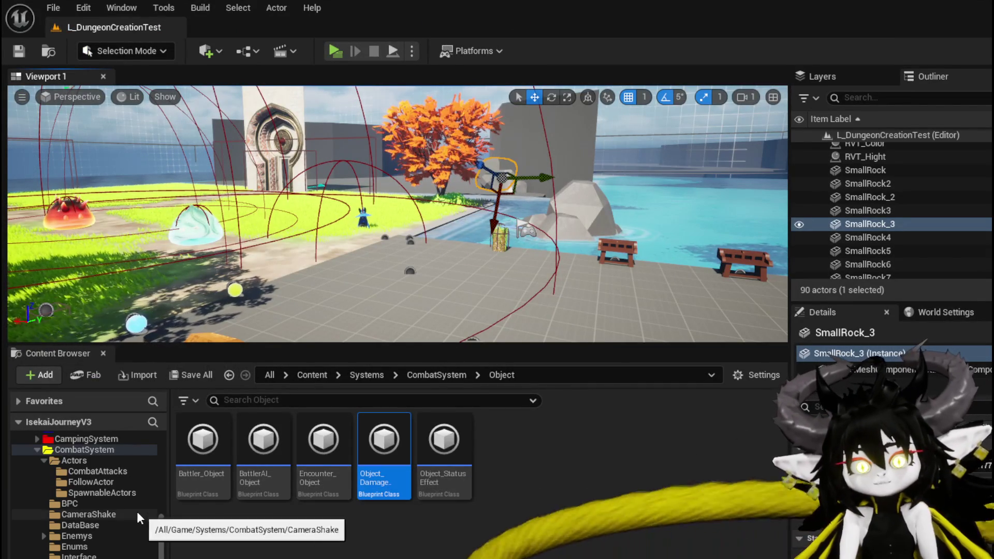
# Step: Show the Systems/AbilitySystem/Actor folder, then return to the Object_DamageSequence Blueprint
pyautogui.scroll(5, 114, 509)
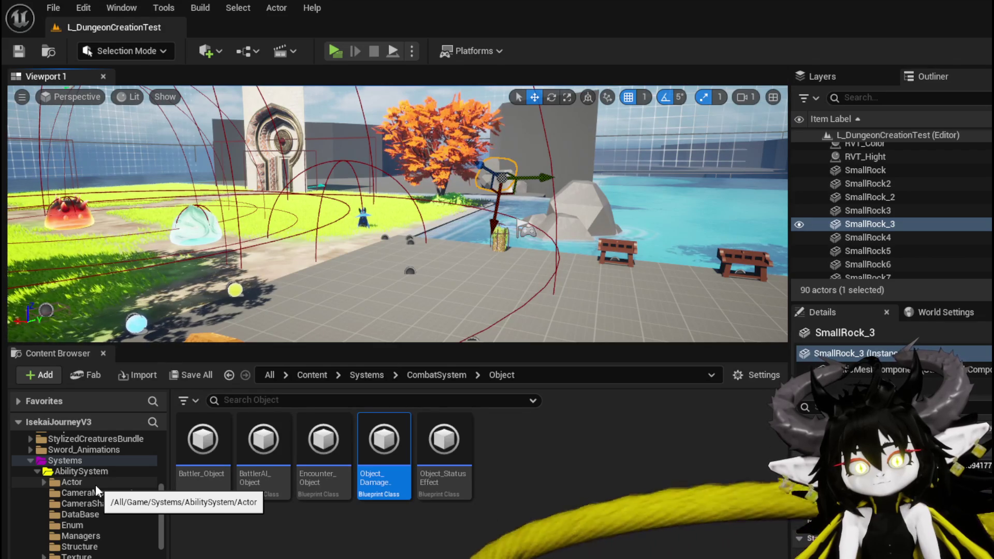
pyautogui.click(96, 485)
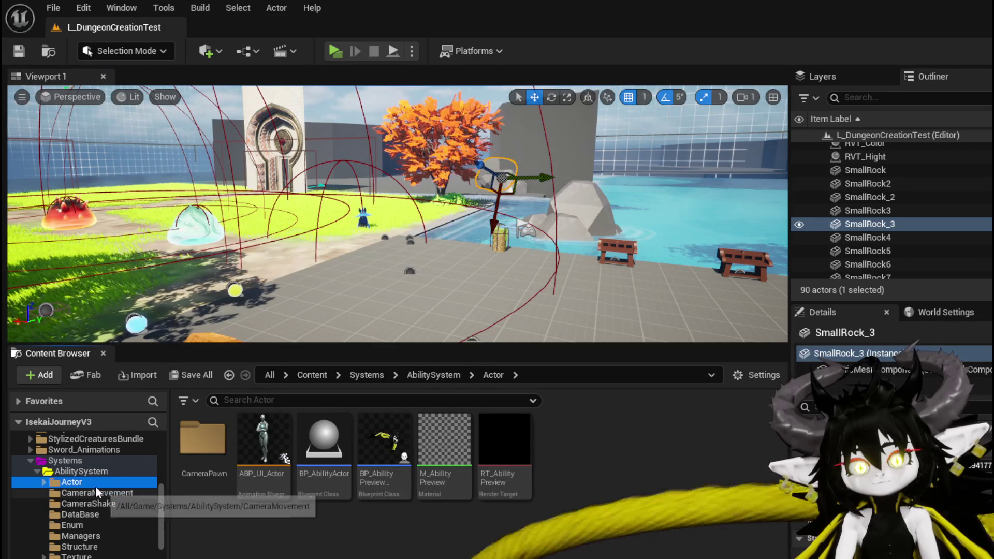
pyautogui.scroll(-3, 120, 493)
pyautogui.scroll(2, 120, 493)
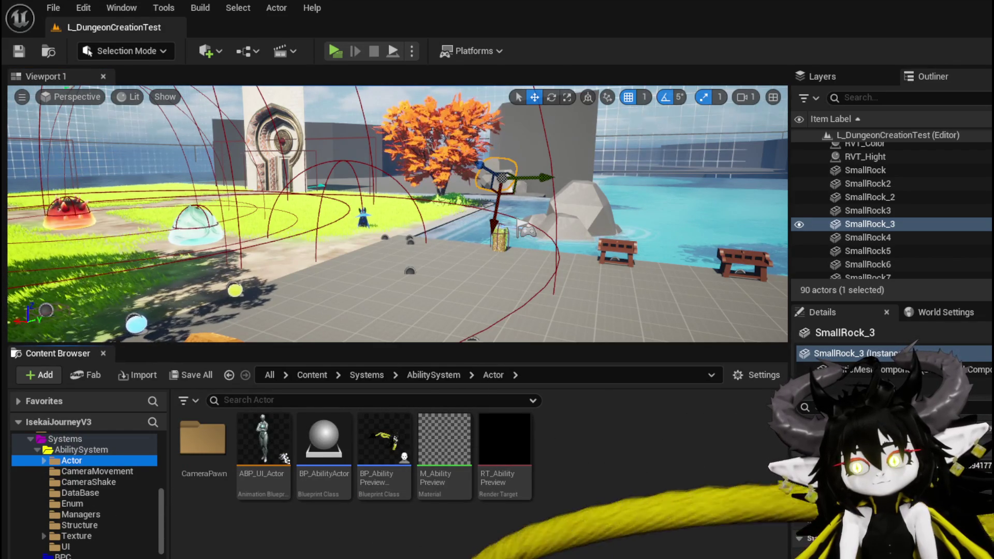
pyautogui.hotkey('alt', 'Tab')
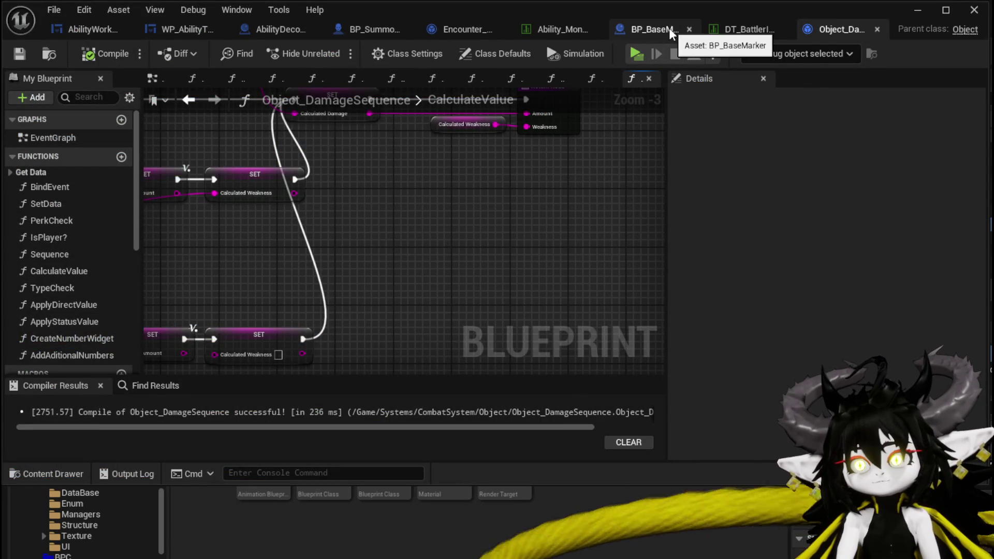
# Step: Cycle through the open Blueprint and widget tabs, ending on Encounter_Object
pyautogui.click(460, 29)
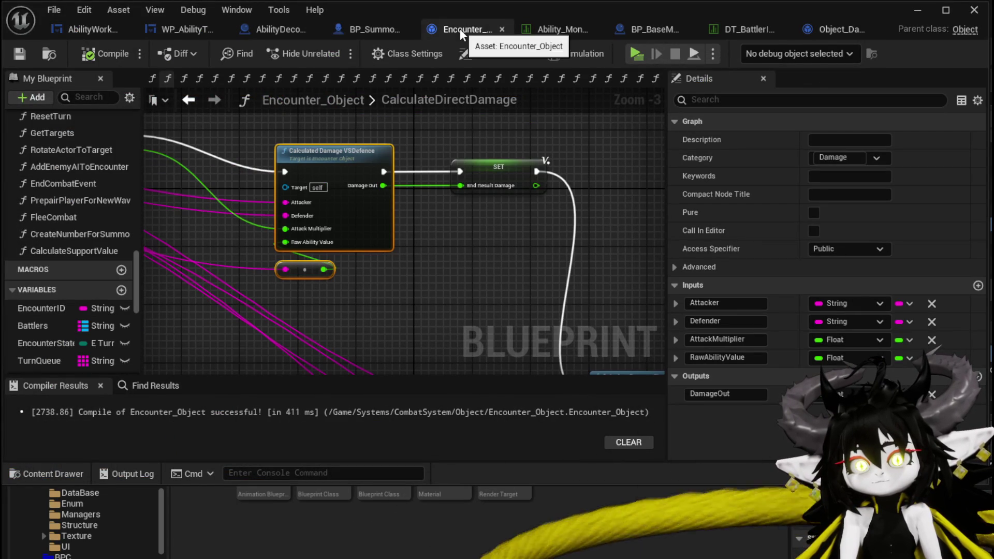
pyautogui.click(373, 27)
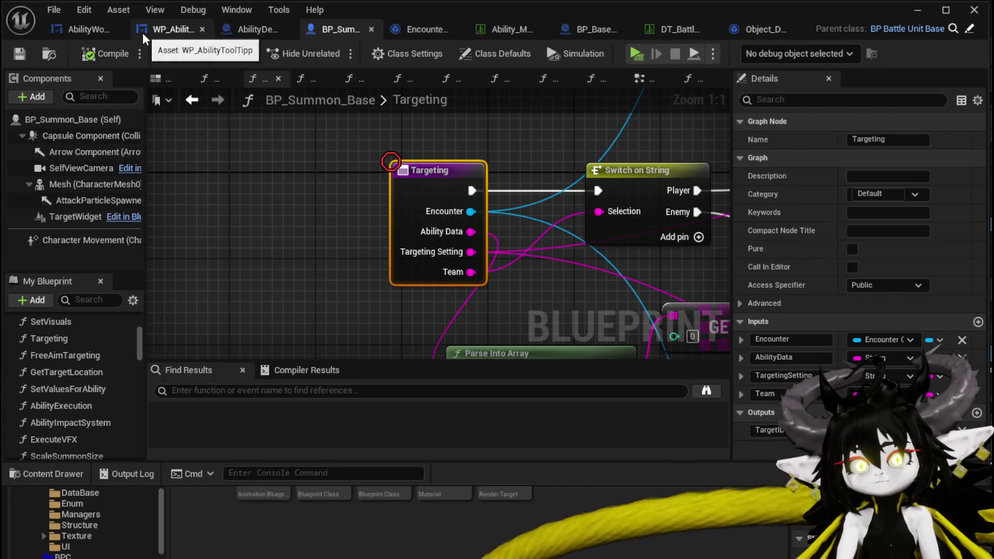
pyautogui.click(149, 30)
pyautogui.click(85, 29)
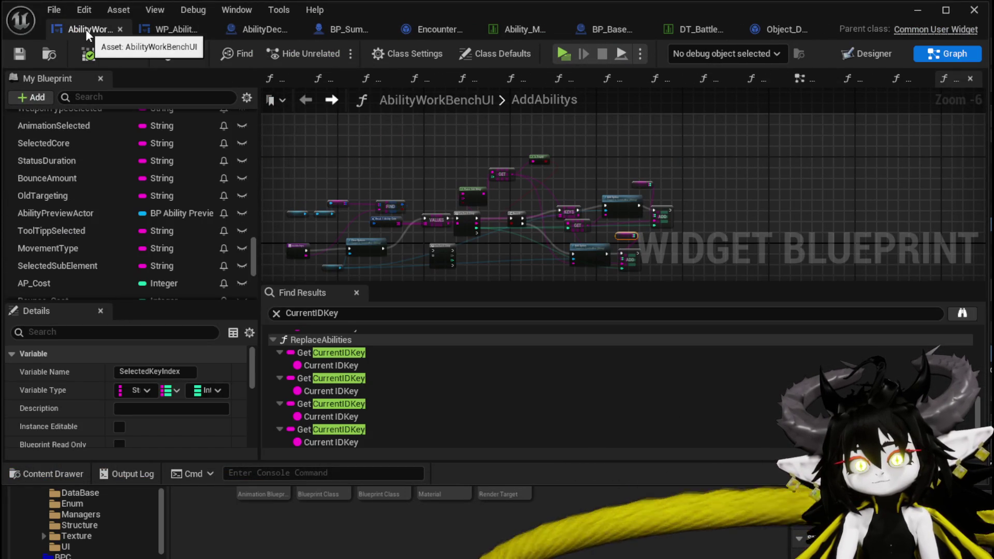
pyautogui.scroll(4, 585, 192)
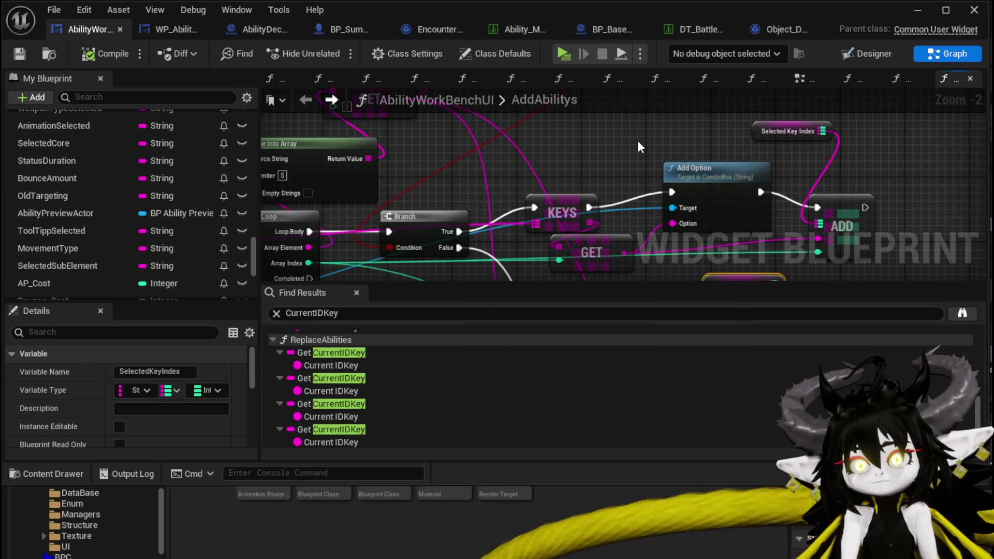
pyautogui.click(175, 26)
pyautogui.click(257, 34)
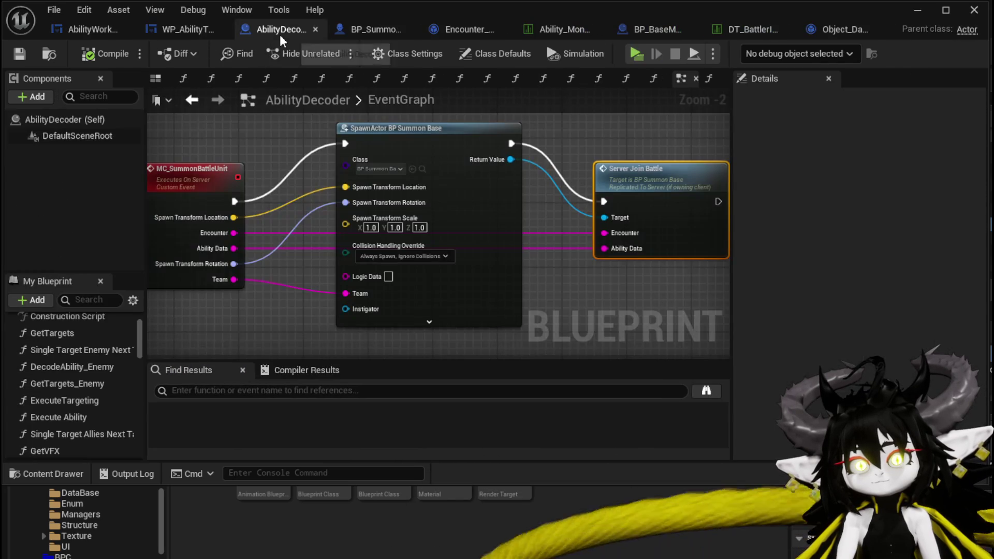
pyautogui.click(343, 30)
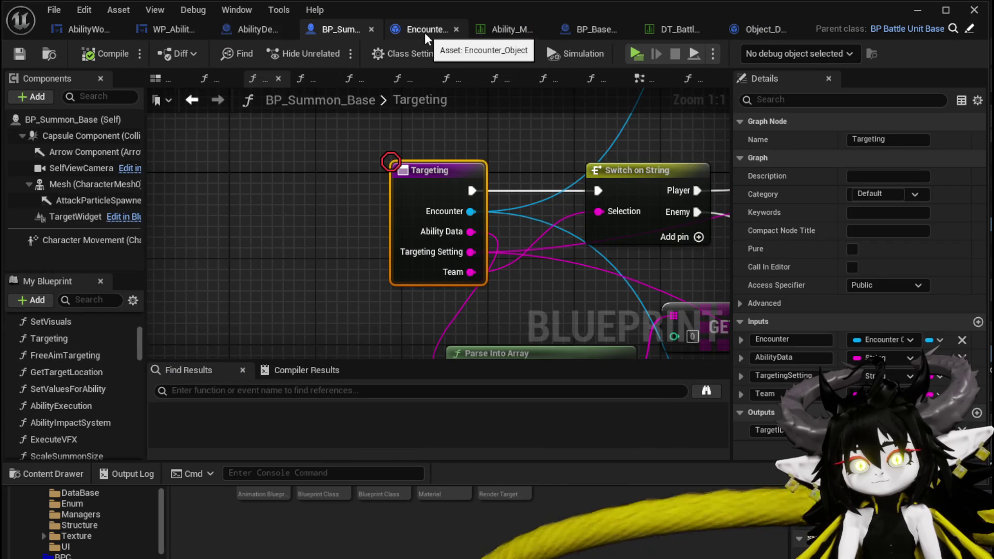
pyautogui.click(424, 31)
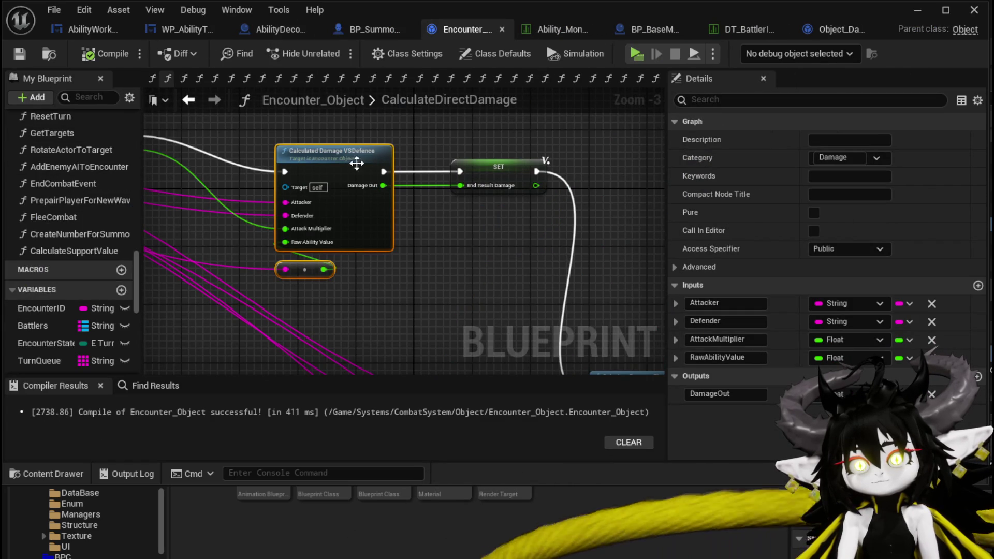
pyautogui.scroll(10, 64, 178)
pyautogui.scroll(10, 56, 176)
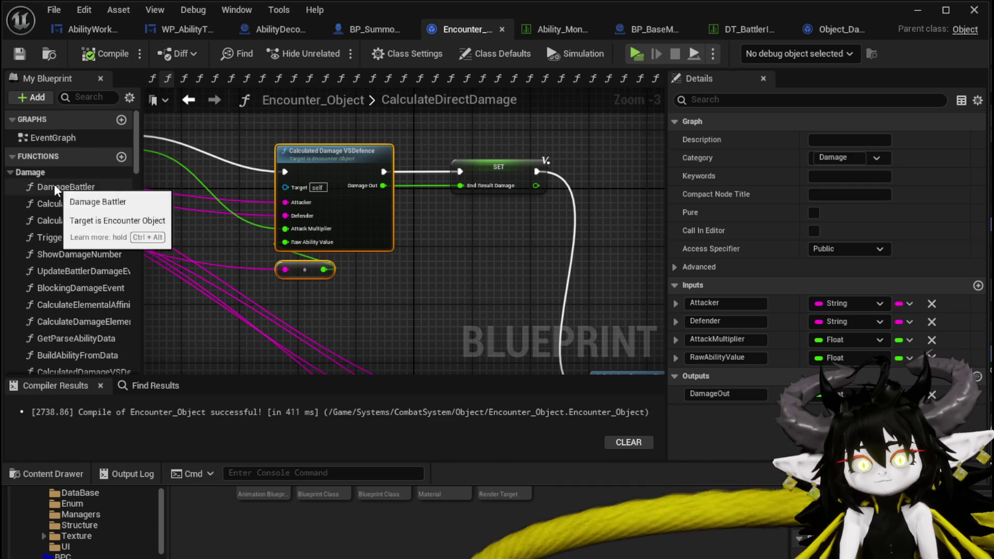
# Step: In DamageBattler, move the Temp Damage and Truncate nodes up-left and save
pyautogui.doubleClick(53, 185)
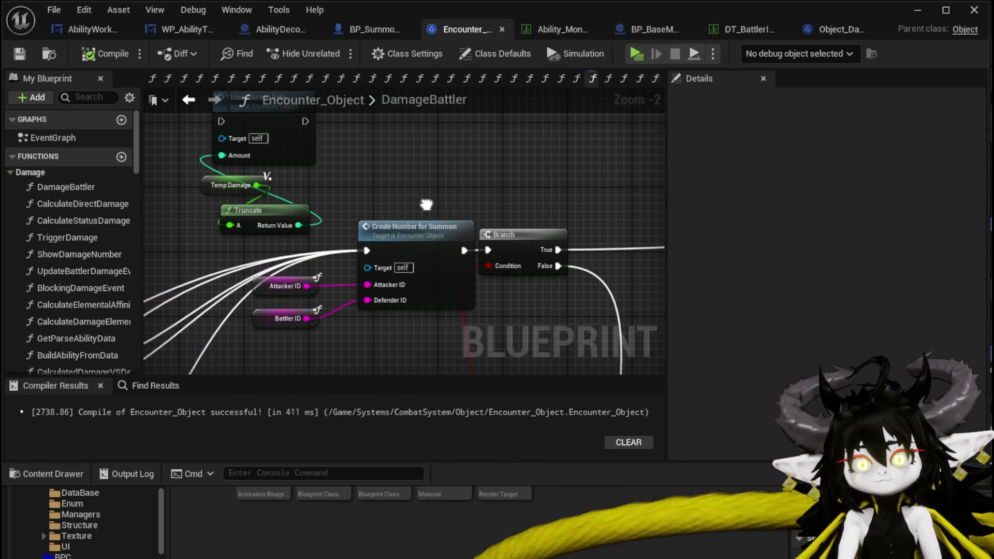
pyautogui.moveTo(427, 204); pyautogui.dragTo(508, 213)
pyautogui.moveTo(274, 182); pyautogui.dragTo(395, 245)
pyautogui.moveTo(346, 214); pyautogui.dragTo(215, 157)
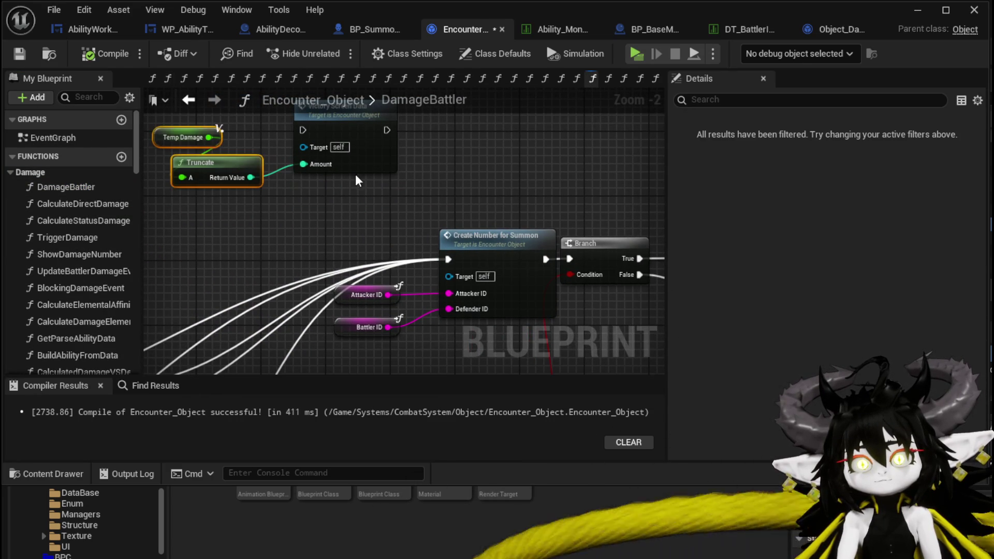
pyautogui.click(354, 176)
pyautogui.click(19, 53)
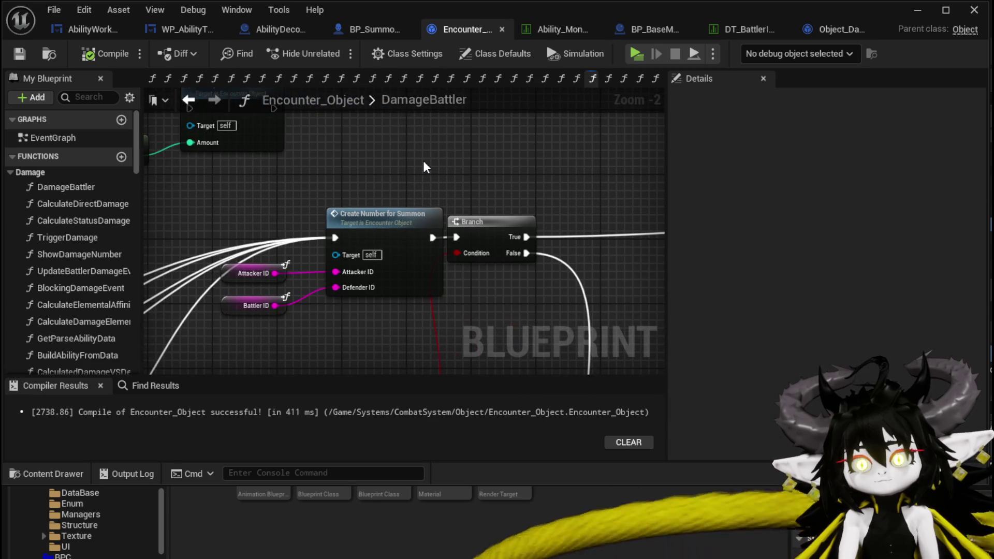
# Step: Open the Create Number for Summon function graph and frame its nodes
pyautogui.doubleClick(384, 232)
pyautogui.moveTo(384, 225)
pyautogui.mouseDown()
pyautogui.moveTo(462, 179)
pyautogui.moveTo(472, 128)
pyautogui.mouseUp()
pyautogui.scroll(3, 459, 166)
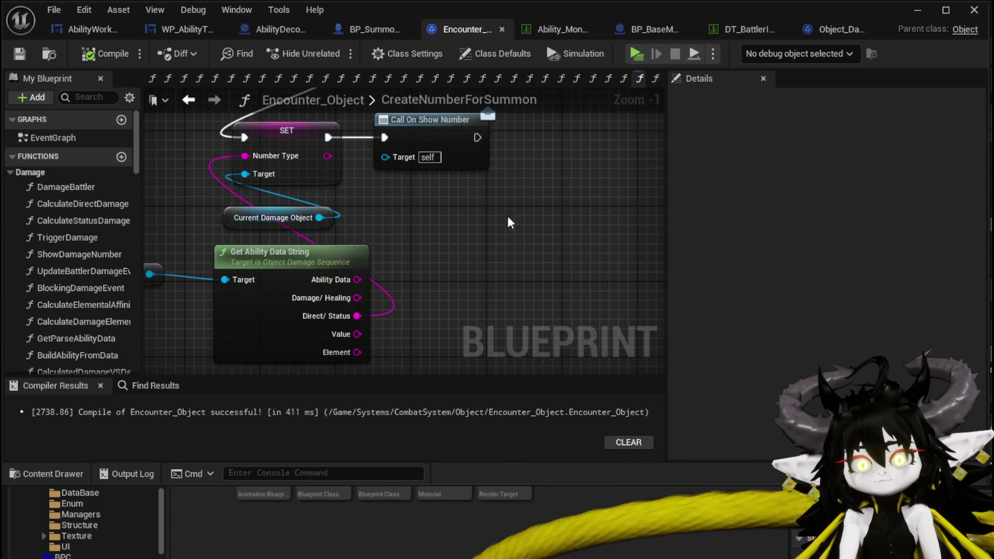
# Step: Move Call On Show Number to the right to make room for new logic
pyautogui.moveTo(503, 206); pyautogui.dragTo(609, 176)
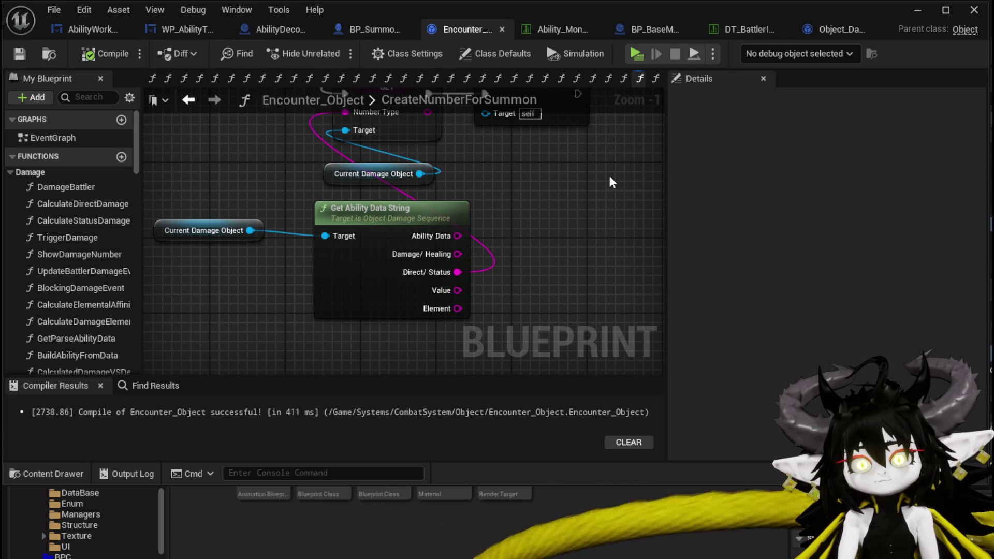
pyautogui.moveTo(610, 176)
pyautogui.mouseDown()
pyautogui.moveTo(517, 235)
pyautogui.moveTo(460, 248)
pyautogui.mouseUp()
pyautogui.moveTo(483, 163)
pyautogui.mouseDown()
pyautogui.moveTo(570, 176)
pyautogui.moveTo(605, 169)
pyautogui.mouseUp()
pyautogui.moveTo(626, 126); pyautogui.dragTo(736, 51)
# Step: Add a Calculated Damage getter from Current Damage Object, compared with ==
pyautogui.moveTo(212, 227); pyautogui.dragTo(559, 235)
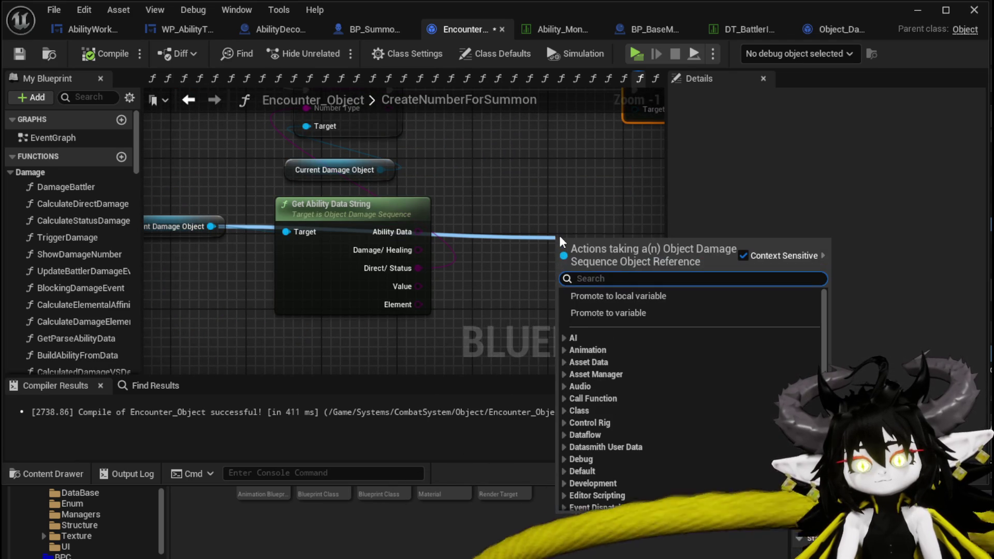
pyautogui.write('calcu')
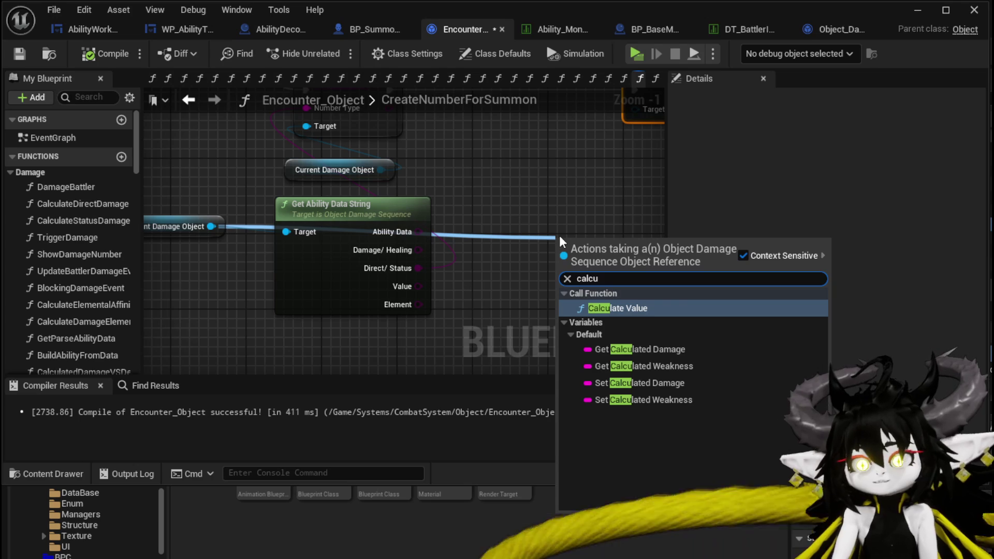
pyautogui.click(639, 353)
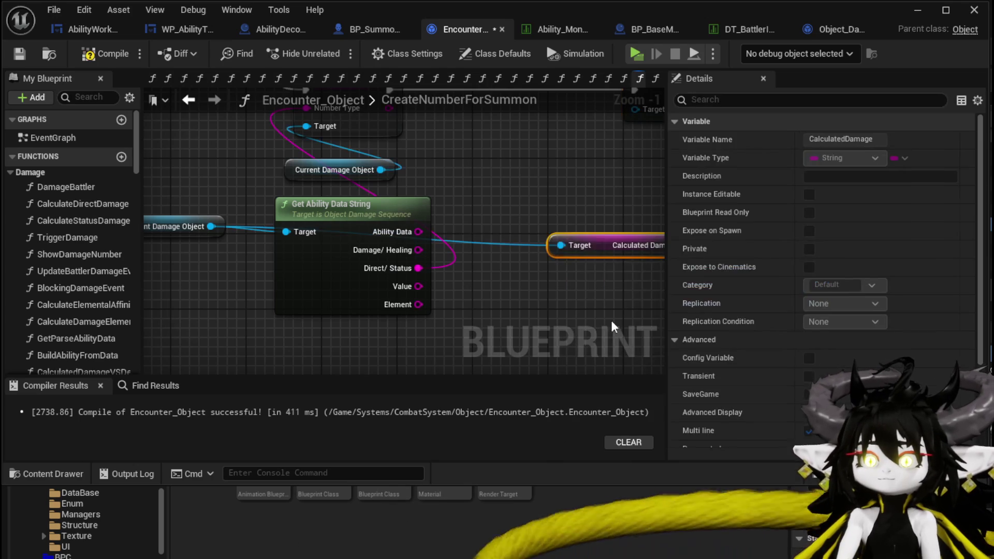
pyautogui.moveTo(630, 243)
pyautogui.mouseDown()
pyautogui.moveTo(536, 290)
pyautogui.moveTo(623, 240)
pyautogui.mouseUp()
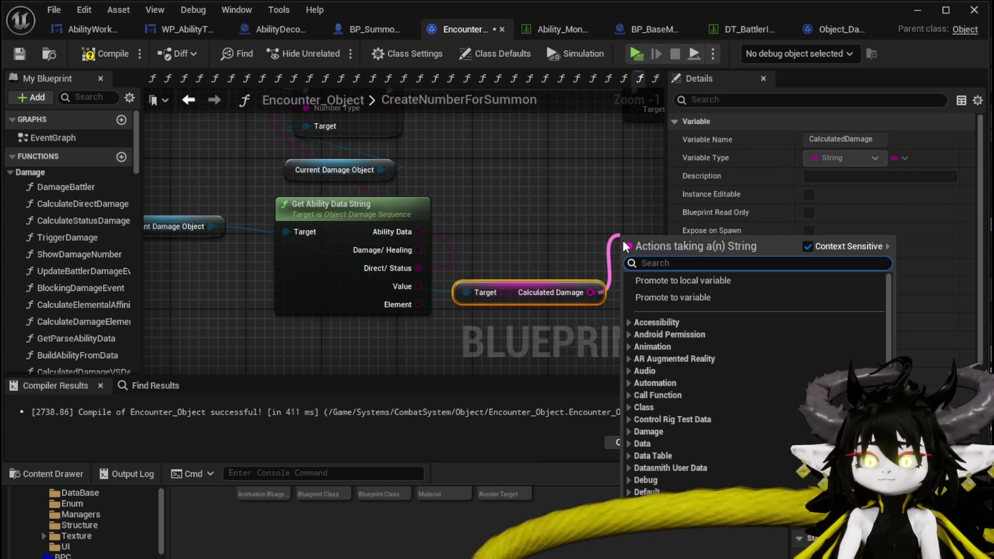
pyautogui.write('==')
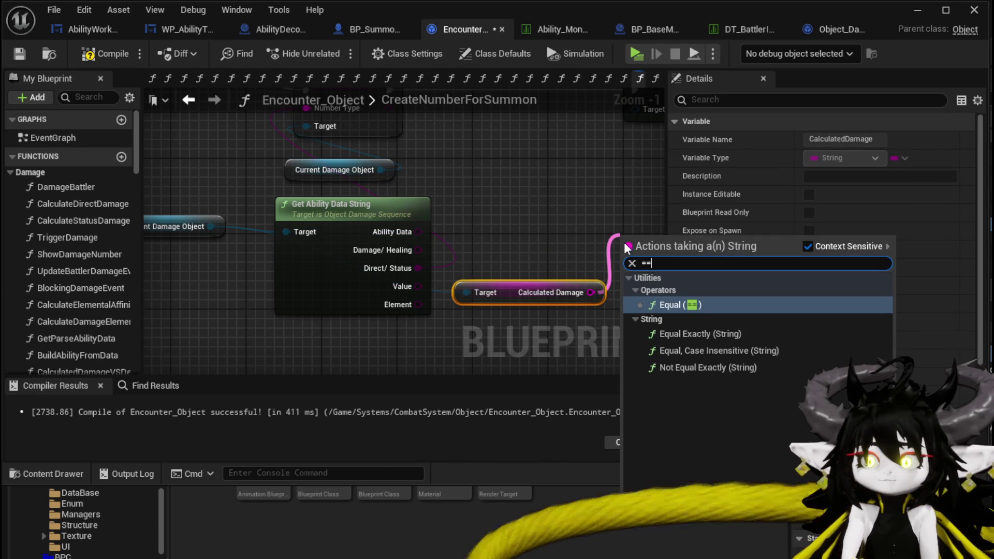
pyautogui.click(710, 353)
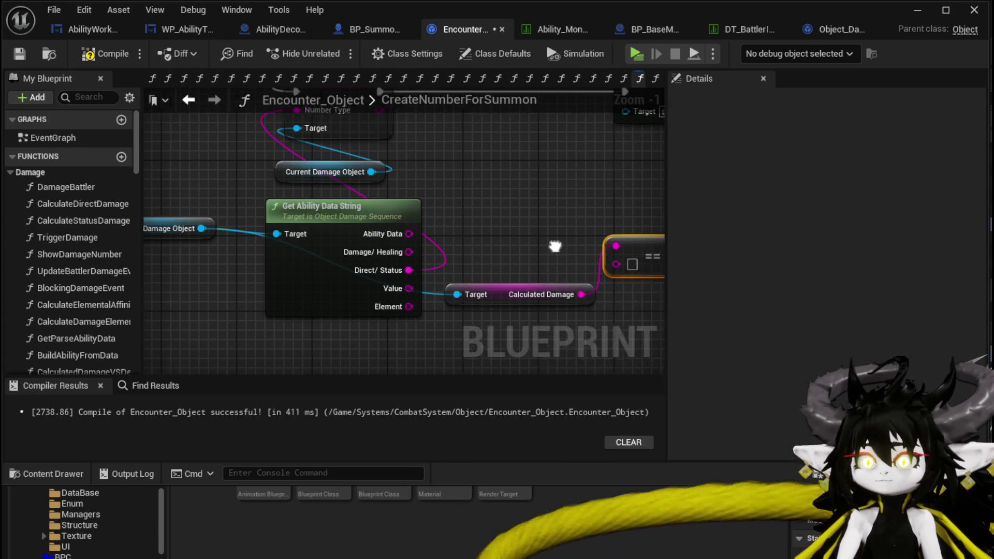
# Step: Branch on the comparison after SET, running Call On Show Number only on False
pyautogui.moveTo(544, 288)
pyautogui.mouseDown()
pyautogui.moveTo(427, 209)
pyautogui.moveTo(384, 160)
pyautogui.mouseUp()
pyautogui.write('branch')
pyautogui.press('Return')
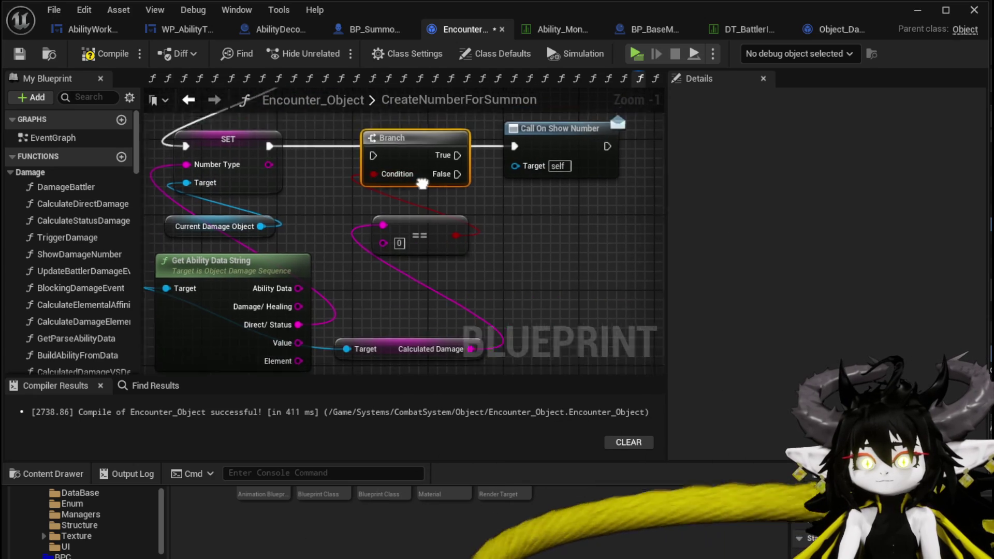
pyautogui.moveTo(248, 183)
pyautogui.mouseDown()
pyautogui.moveTo(388, 207)
pyautogui.moveTo(377, 183)
pyautogui.mouseUp()
pyautogui.moveTo(436, 201)
pyautogui.mouseDown()
pyautogui.moveTo(493, 183)
pyautogui.moveTo(543, 201)
pyautogui.mouseUp()
pyautogui.click(485, 164)
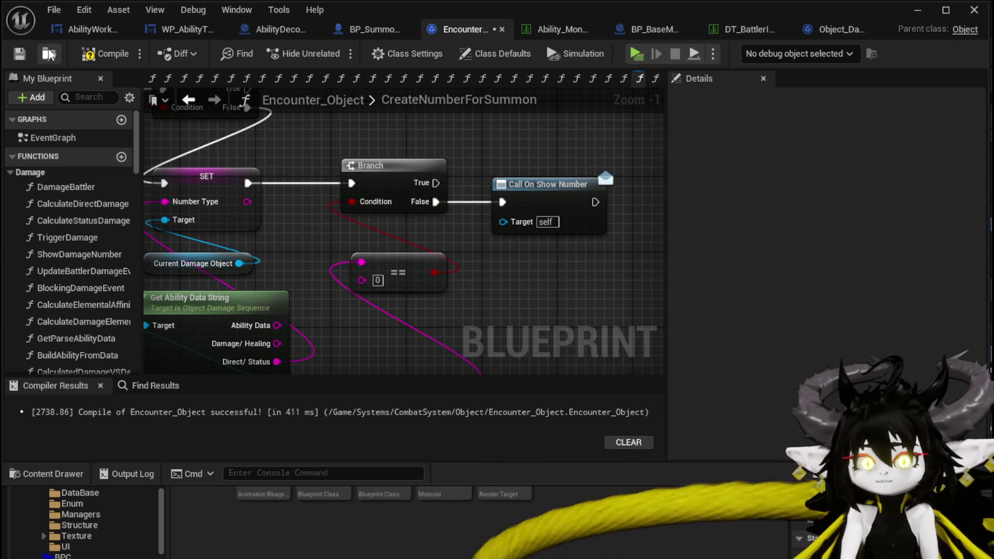
# Step: Compile and save Encounter_Object, then minimize the Blueprint editor
pyautogui.click(98, 54)
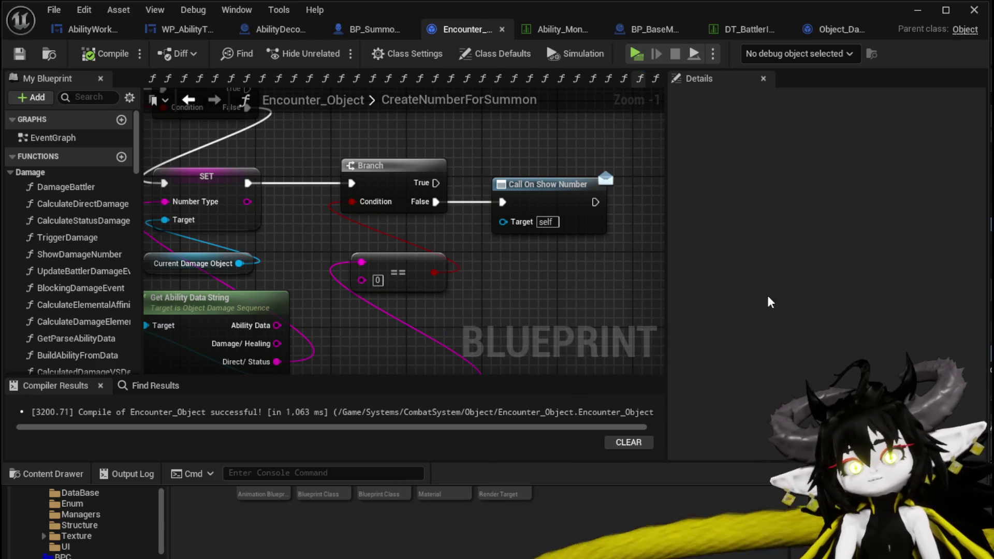
pyautogui.scroll(-3, 448, 244)
pyautogui.click(441, 234)
pyautogui.moveTo(441, 234); pyautogui.dragTo(447, 229)
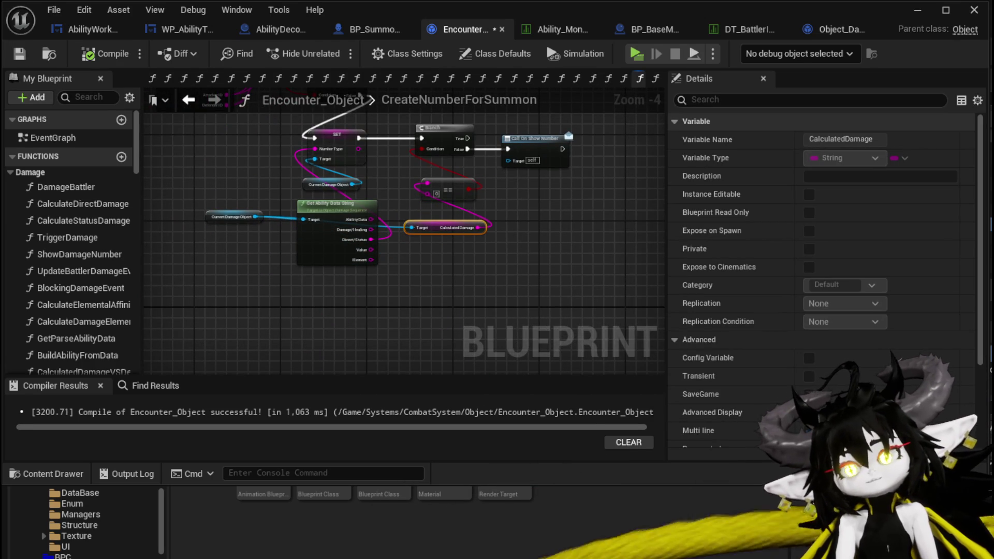
pyautogui.hotkey('ctrl', 'shift', 's')
pyautogui.click(768, 510)
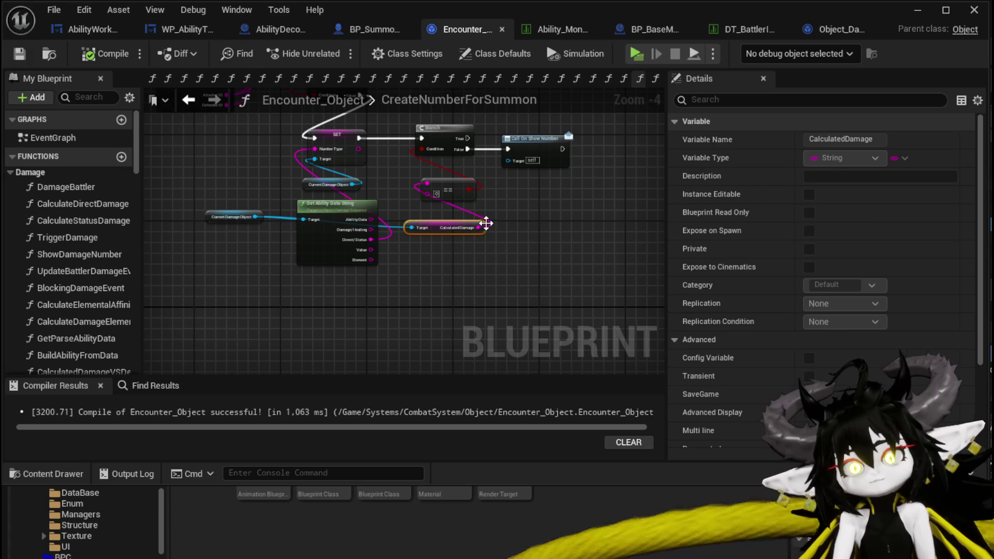
pyautogui.moveTo(485, 224); pyautogui.dragTo(414, 244)
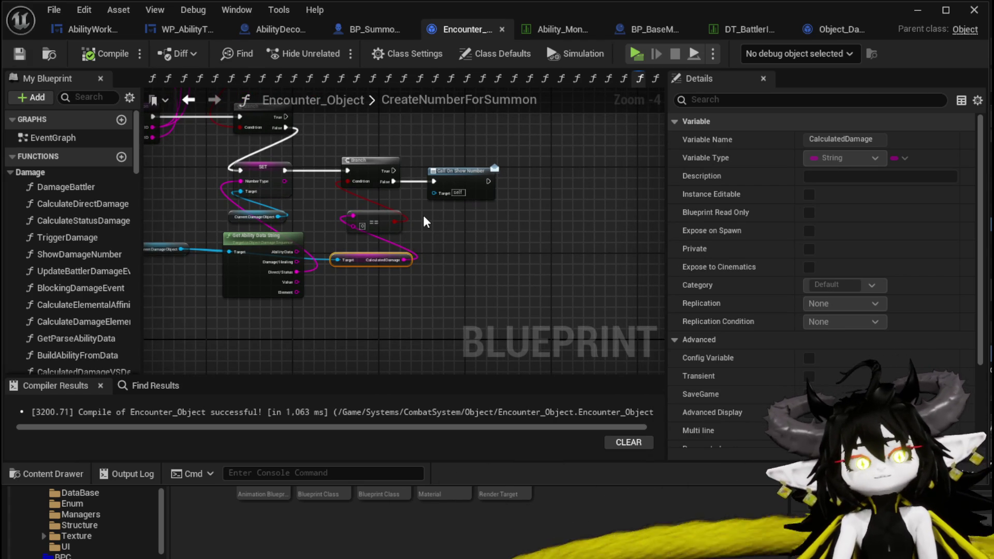
pyautogui.click(927, 10)
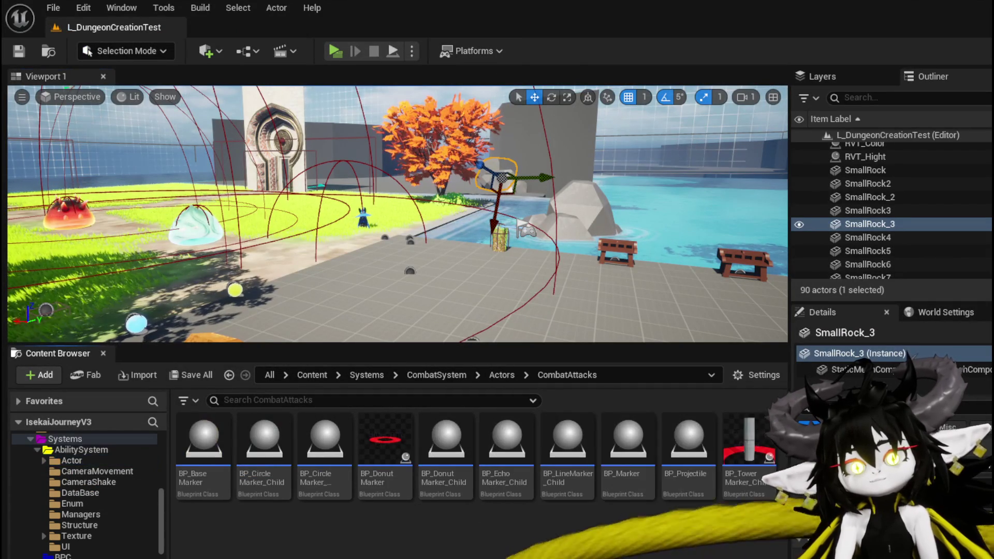
# Step: Enable Past Perk on BP_DonutMarker's Damage Battler node, save, and minimize the editor
pyautogui.doubleClick(385, 440)
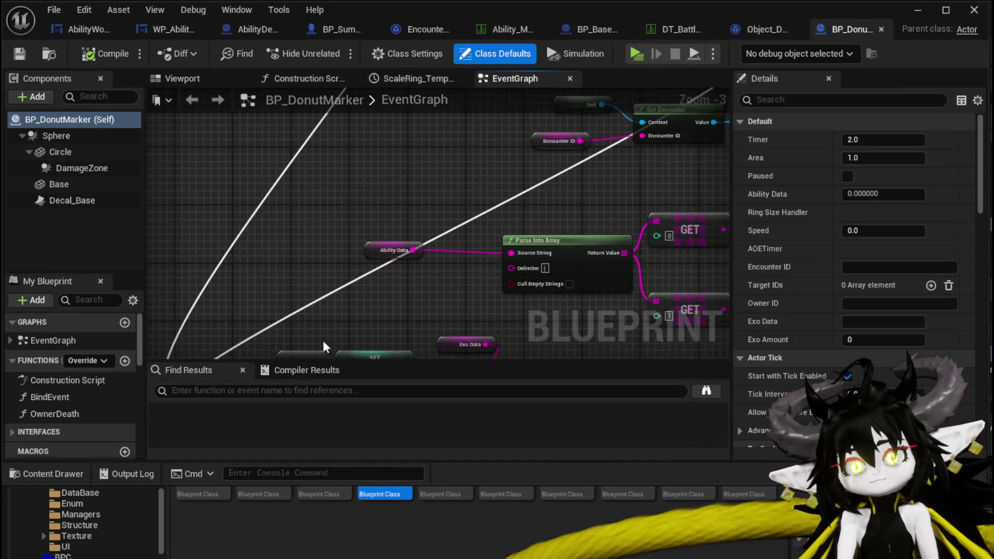
pyautogui.scroll(-3, 315, 343)
pyautogui.scroll(4, 456, 336)
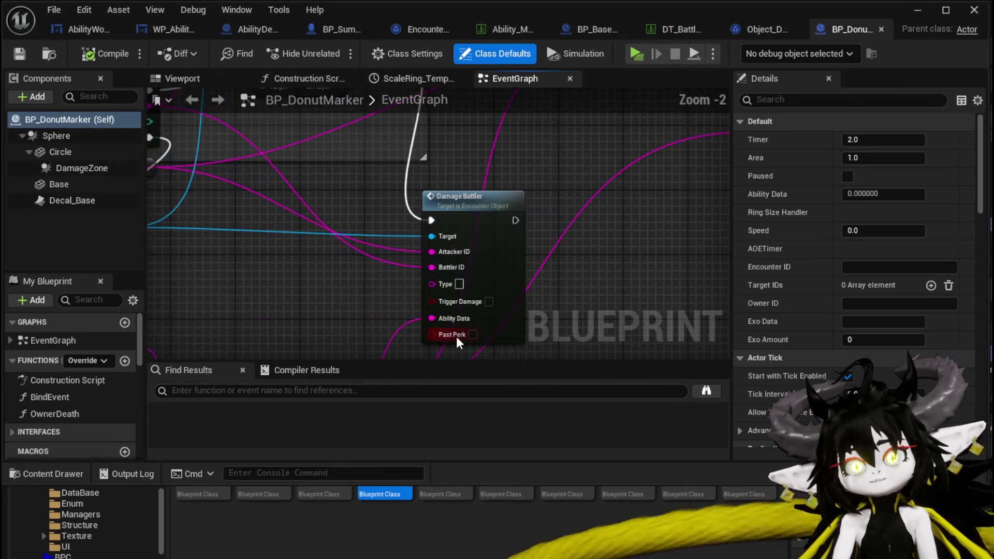
pyautogui.click(440, 289)
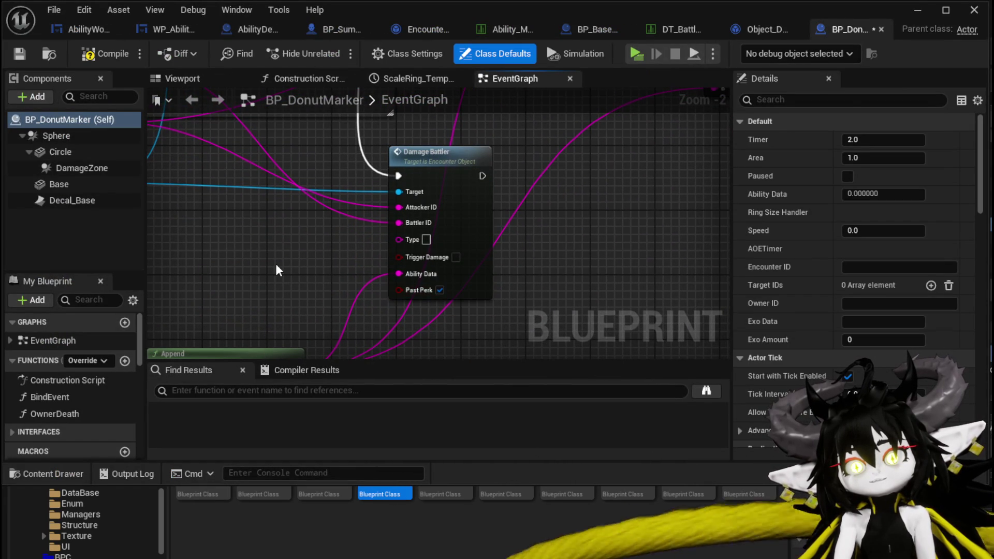
pyautogui.scroll(-1, 276, 267)
pyautogui.moveTo(272, 295); pyautogui.dragTo(294, 294)
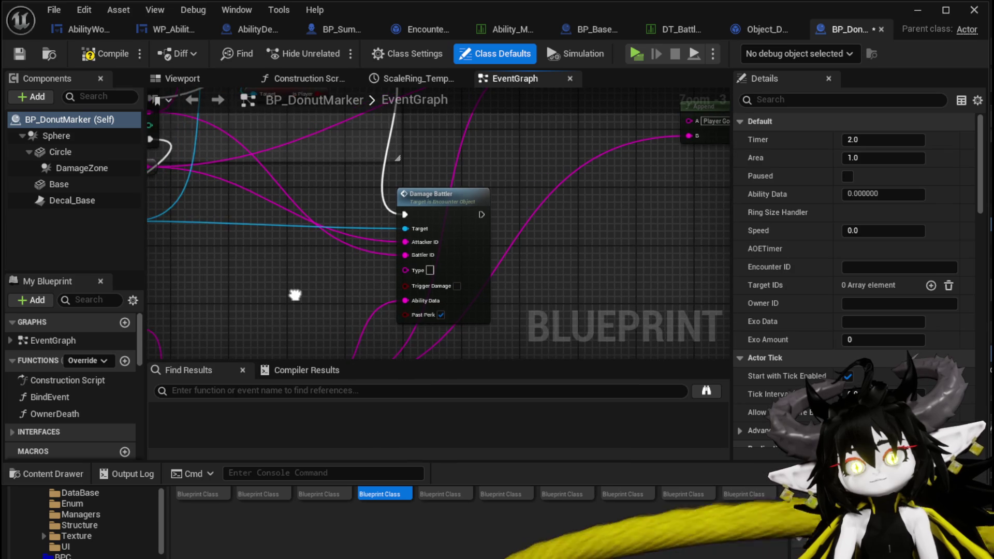
pyautogui.click(20, 53)
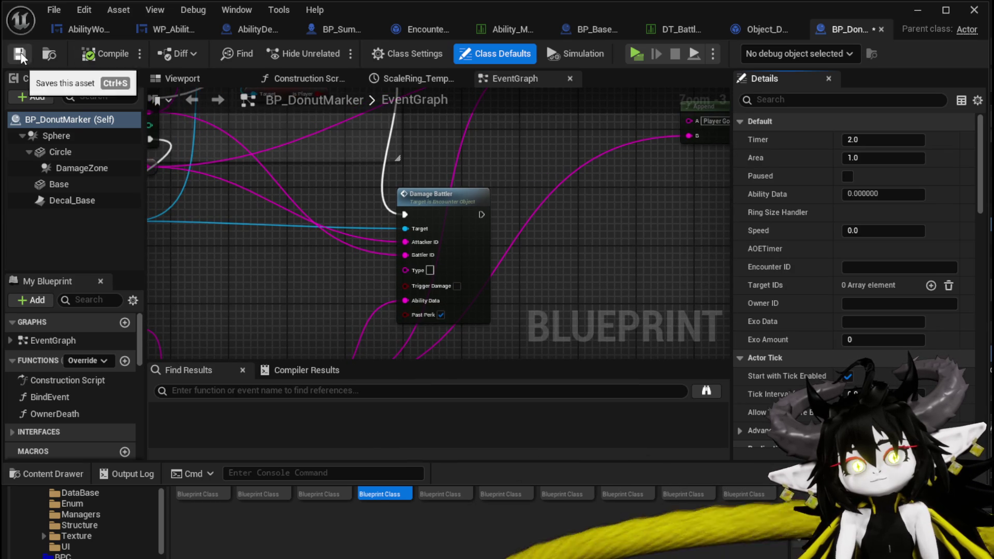
pyautogui.scroll(-2, 474, 278)
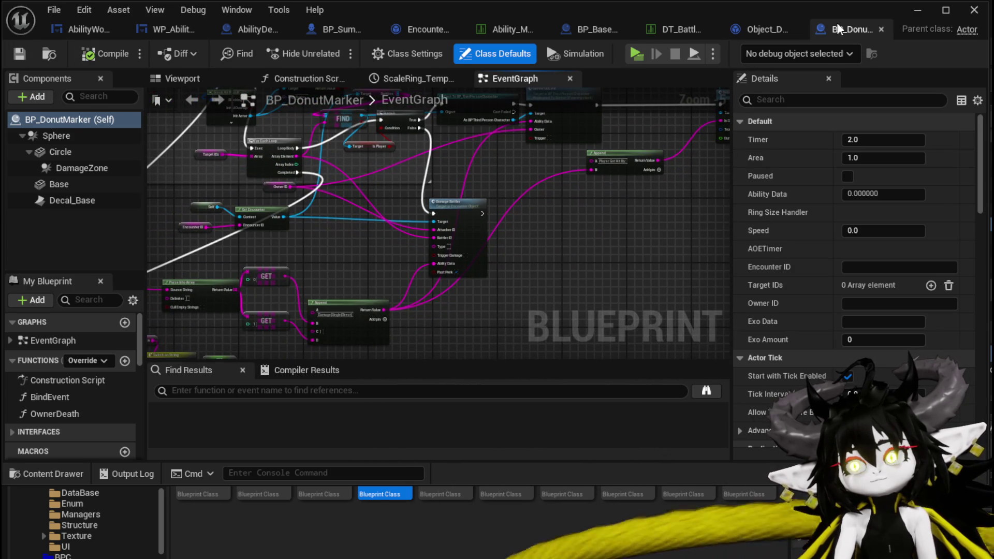
pyautogui.click(973, 9)
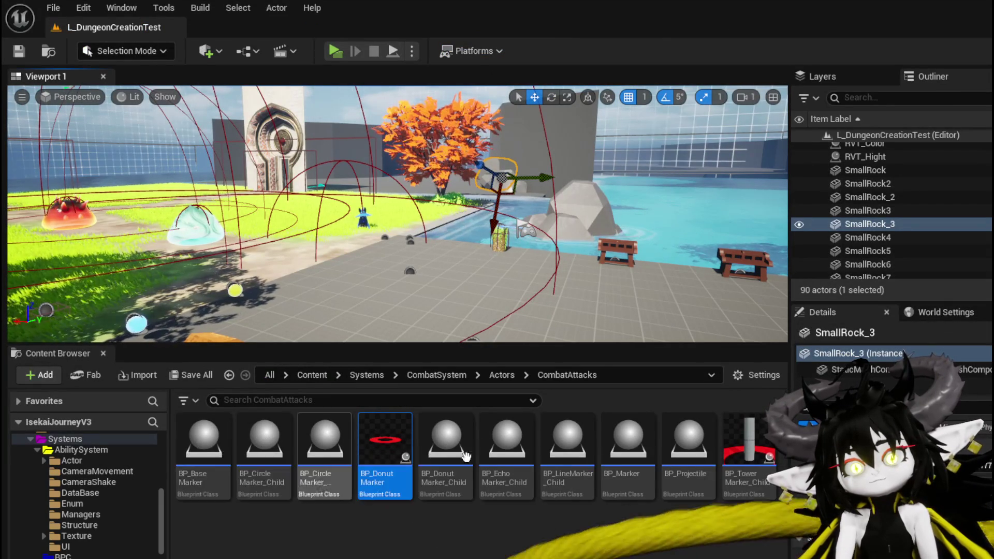
# Step: Open BP_LineMarker_Child, look over its event graph, then close it
pyautogui.click(558, 451)
pyautogui.doubleClick(558, 451)
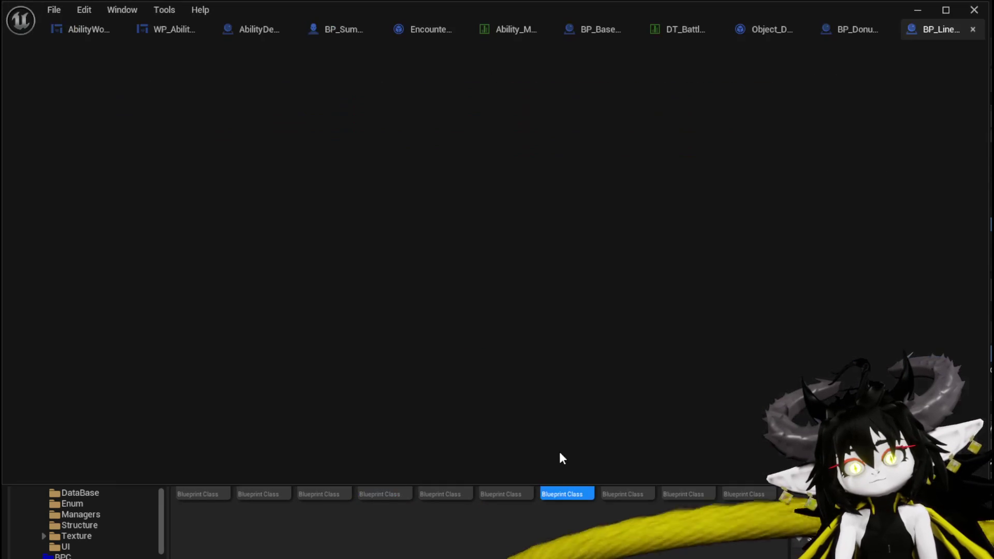
pyautogui.moveTo(313, 324)
pyautogui.mouseDown()
pyautogui.moveTo(266, 222)
pyautogui.moveTo(198, 200)
pyautogui.moveTo(194, 66)
pyautogui.mouseUp()
pyautogui.moveTo(414, 215); pyautogui.dragTo(442, 341)
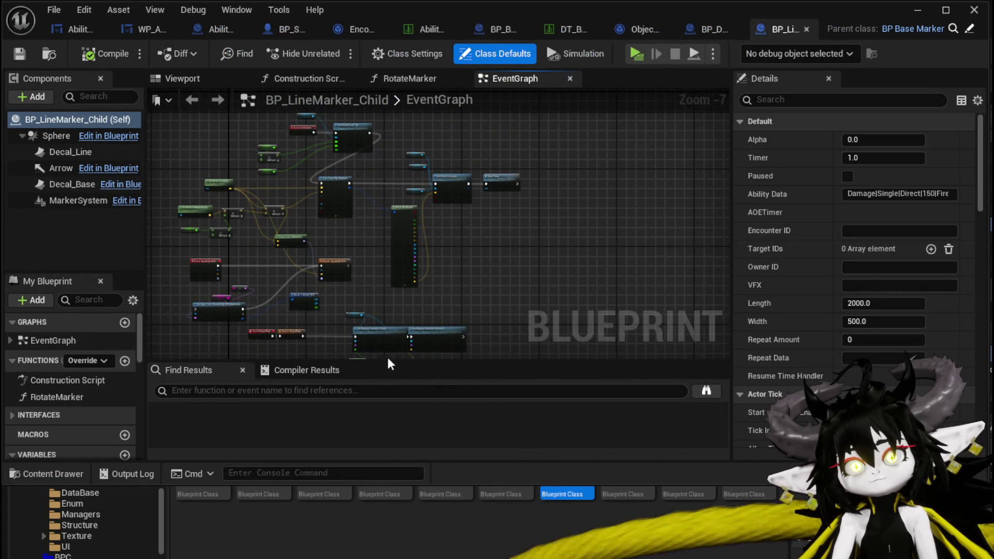
pyautogui.click(806, 29)
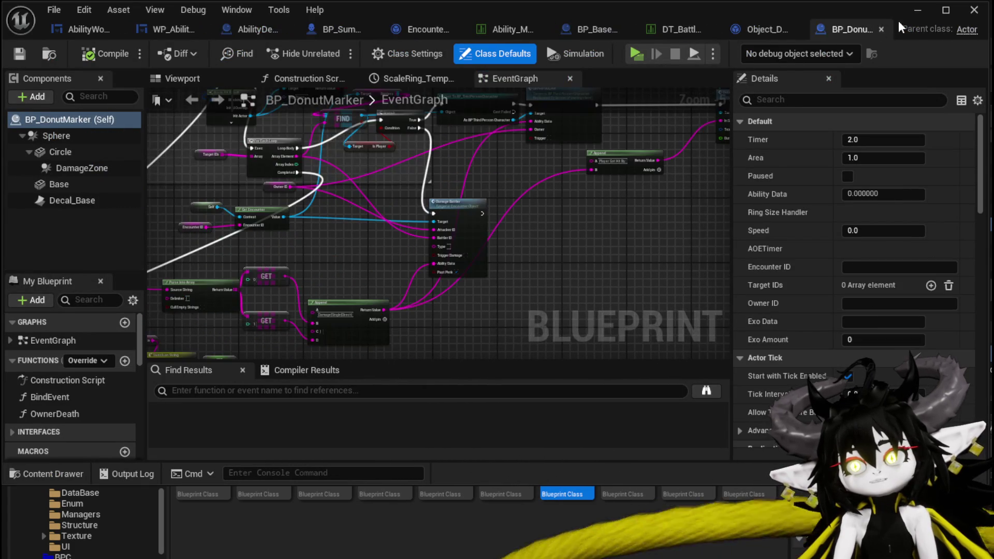
pyautogui.click(917, 11)
# Step: Open BP_EchoMarker_Child and move Create Number Widget and Current Damage Object right
pyautogui.doubleClick(506, 430)
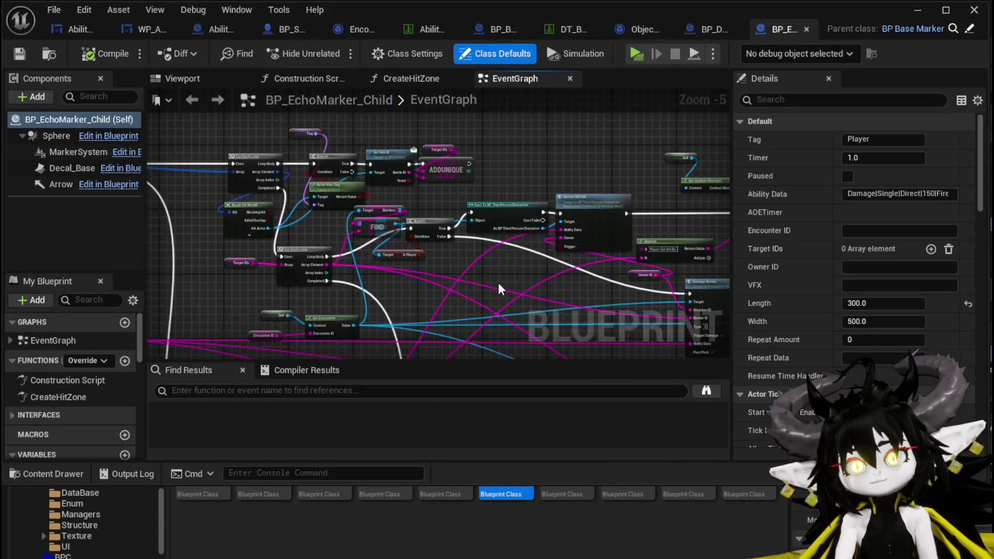
pyautogui.moveTo(498, 283); pyautogui.dragTo(307, 158)
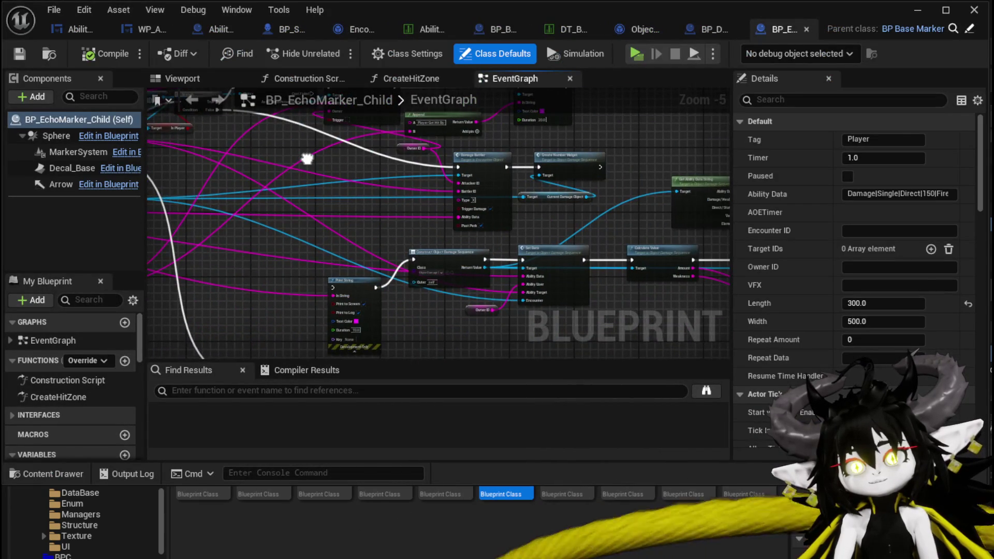
pyautogui.scroll(5, 471, 231)
pyautogui.moveTo(376, 214); pyautogui.dragTo(481, 325)
pyautogui.moveTo(373, 324); pyautogui.dragTo(337, 238)
pyautogui.moveTo(407, 212); pyautogui.dragTo(547, 212)
pyautogui.moveTo(284, 210); pyautogui.dragTo(424, 241)
# Step: Disconnect Damage Battler's exec from Create Number Widget and reposition those nodes
pyautogui.scroll(-1, 423, 241)
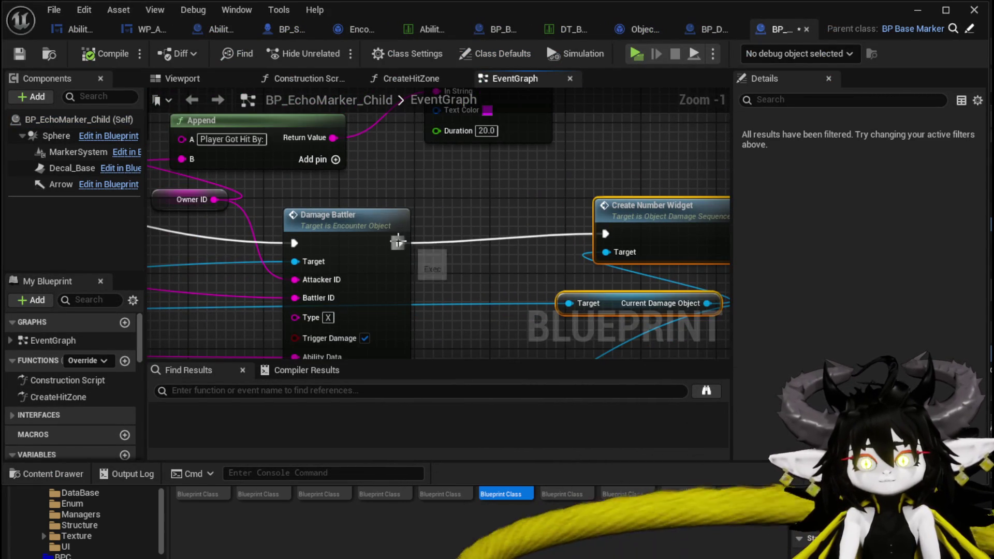
pyautogui.keyDown('alt'); pyautogui.click(397, 242); pyautogui.keyUp('alt')
pyautogui.moveTo(475, 262); pyautogui.dragTo(455, 211)
pyautogui.moveTo(694, 290); pyautogui.dragTo(513, 163)
pyautogui.moveTo(595, 165); pyautogui.dragTo(540, 186)
pyautogui.click(398, 150)
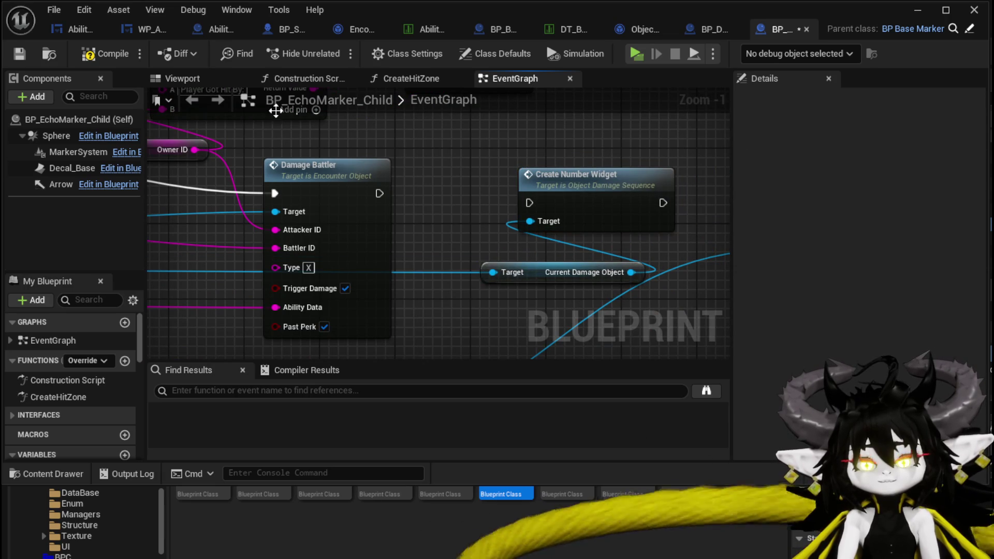
# Step: Compile and save BP_EchoMarker_Child, then launch a play-test from the level editor
pyautogui.click(105, 54)
pyautogui.click(19, 54)
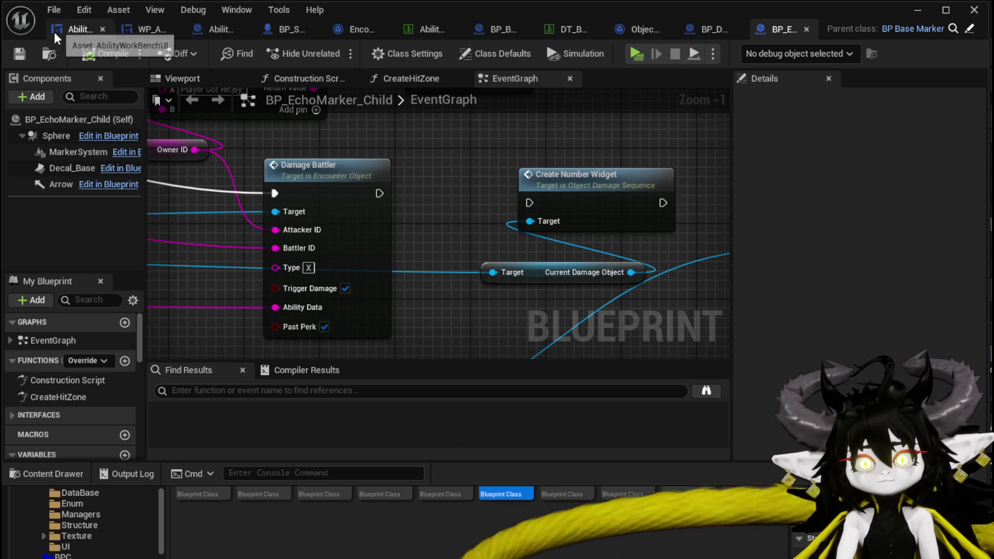
pyautogui.moveTo(341, 140)
pyautogui.mouseDown()
pyautogui.moveTo(476, 180)
pyautogui.moveTo(411, 156)
pyautogui.mouseUp()
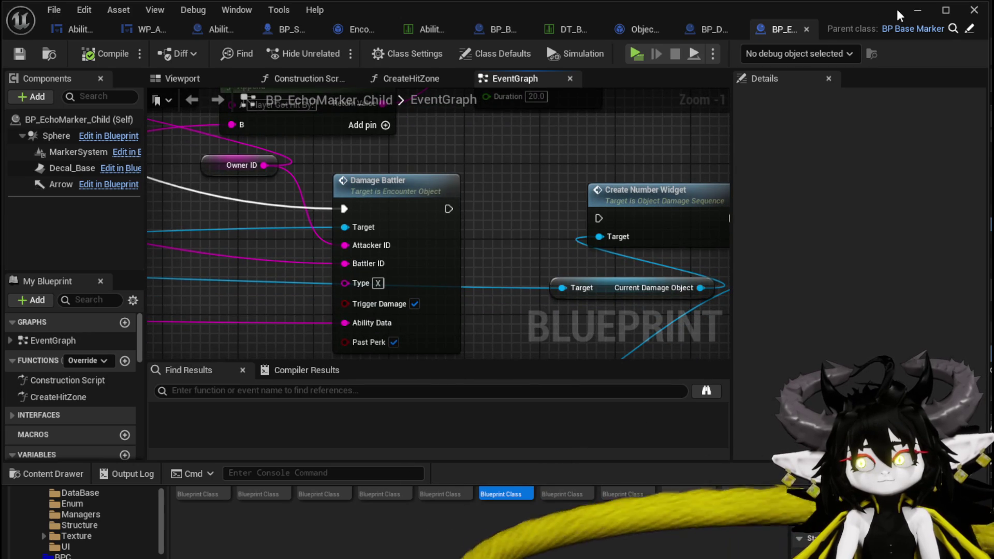
pyautogui.click(917, 10)
pyautogui.click(335, 52)
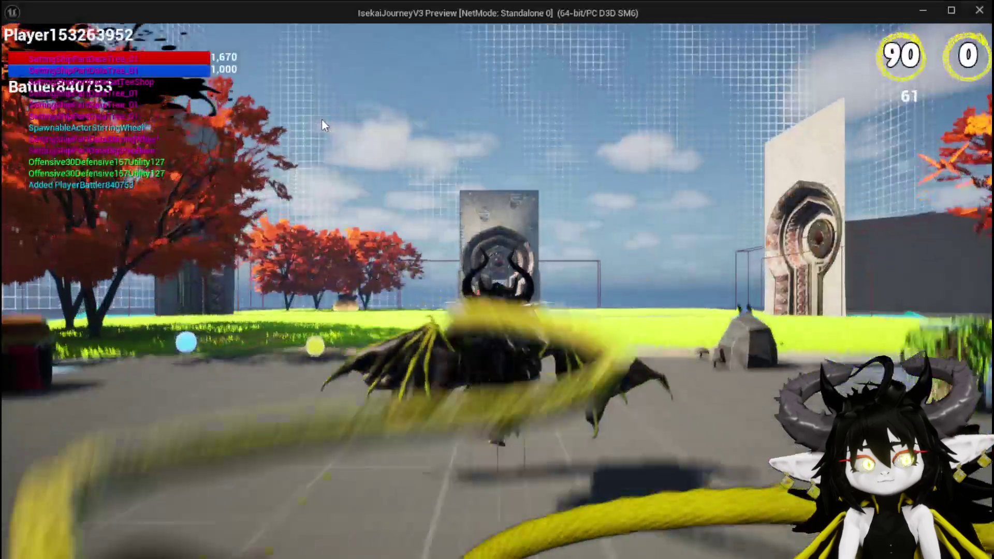
# Step: Walk into the slimes to start a battle and play the DefenceUp card
pyautogui.press('w')
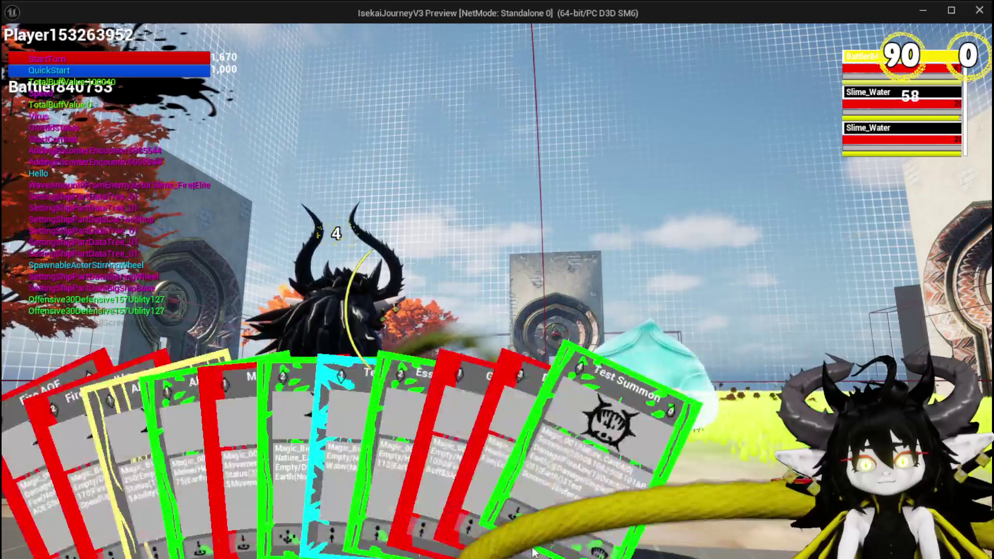
pyautogui.click(529, 481)
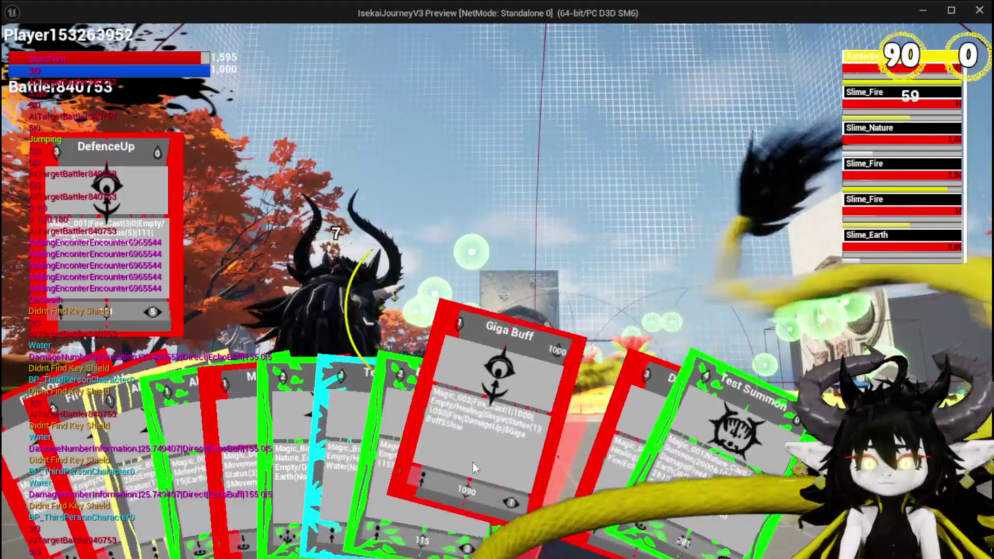
# Step: Cast the Test Summon card, then cast DefenceUp on the summon
pyautogui.click(588, 483)
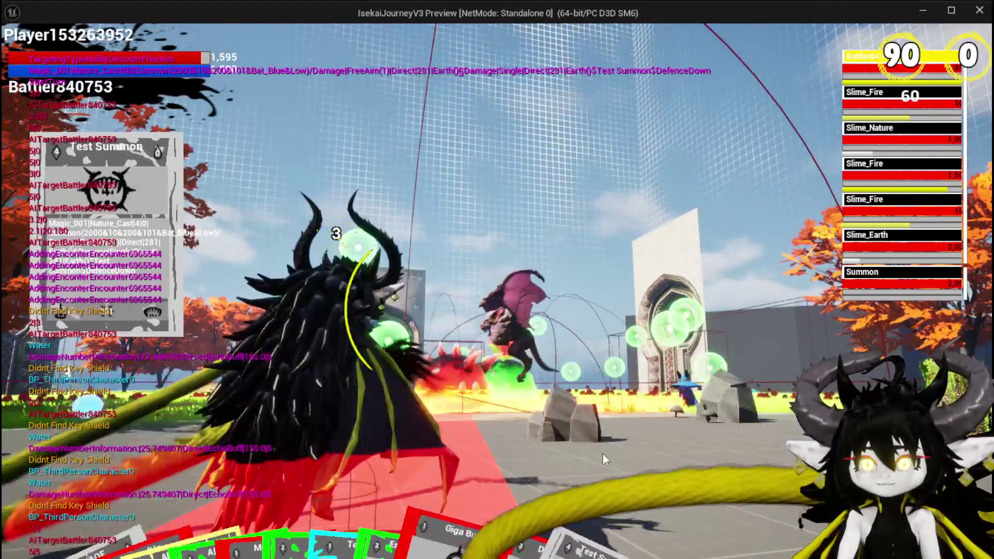
pyautogui.click(527, 438)
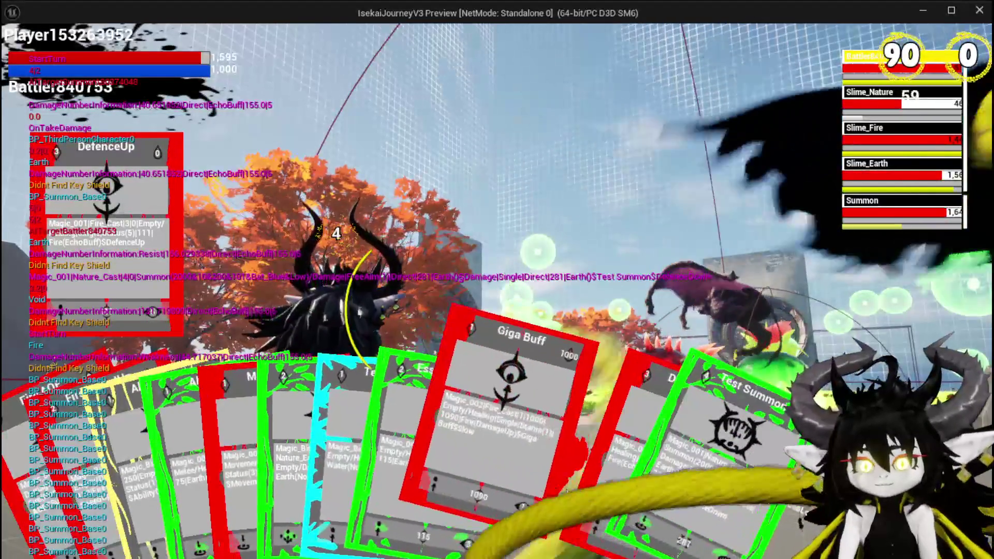
pyautogui.click(523, 496)
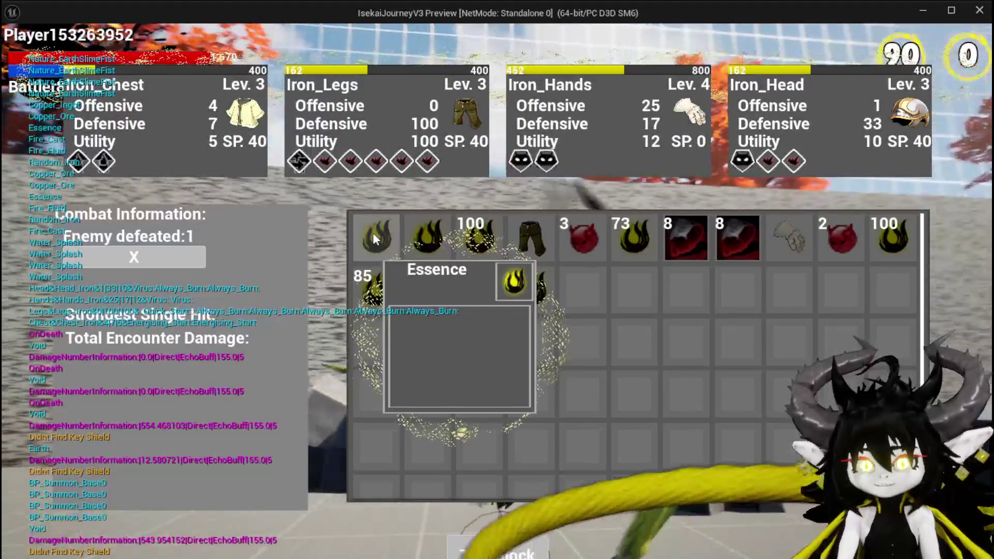
# Step: Feed the inventory items one by one into the equipment
pyautogui.click(374, 236)
pyautogui.click(373, 232)
pyautogui.click(373, 232)
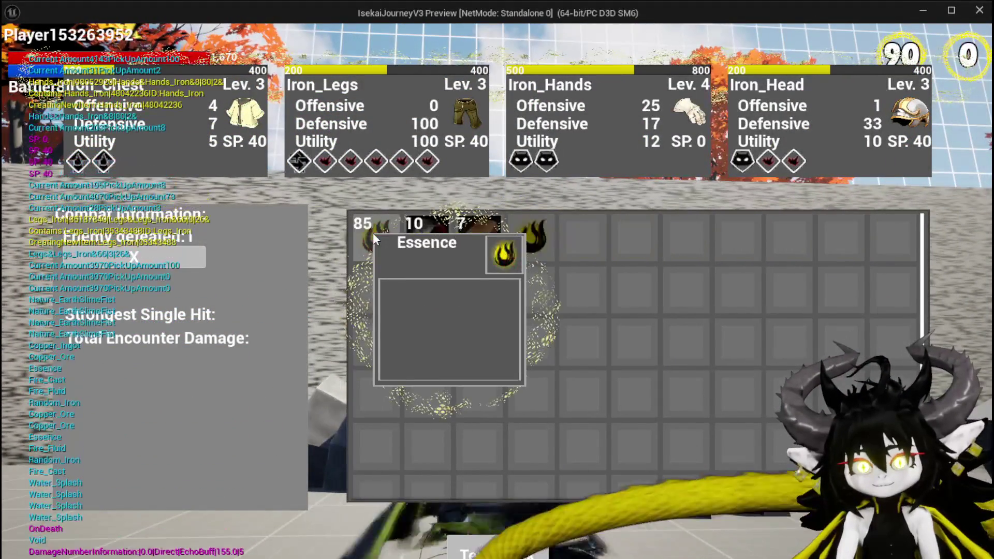
pyautogui.click(373, 232)
pyautogui.click(373, 232)
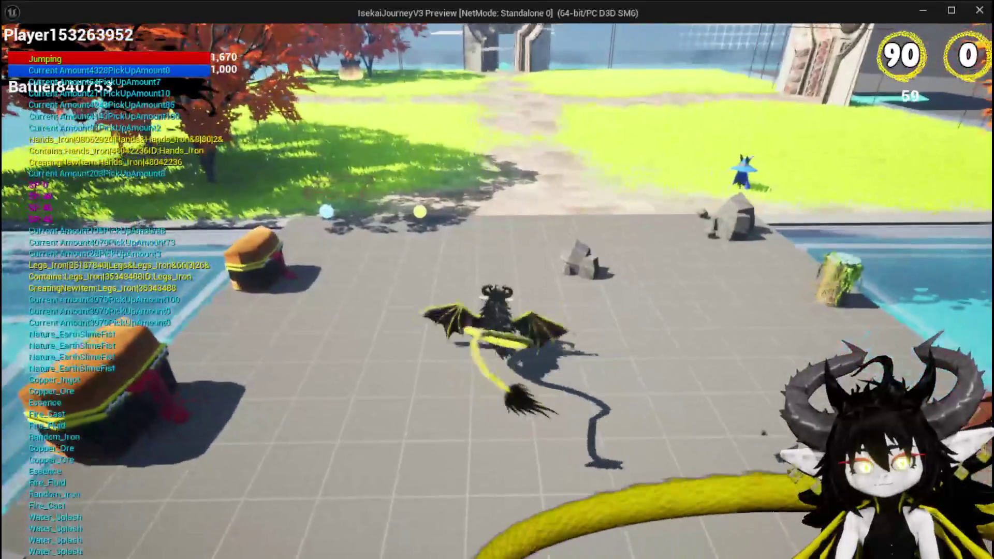
# Step: Stop the play-test and save the current level
pyautogui.press('space')
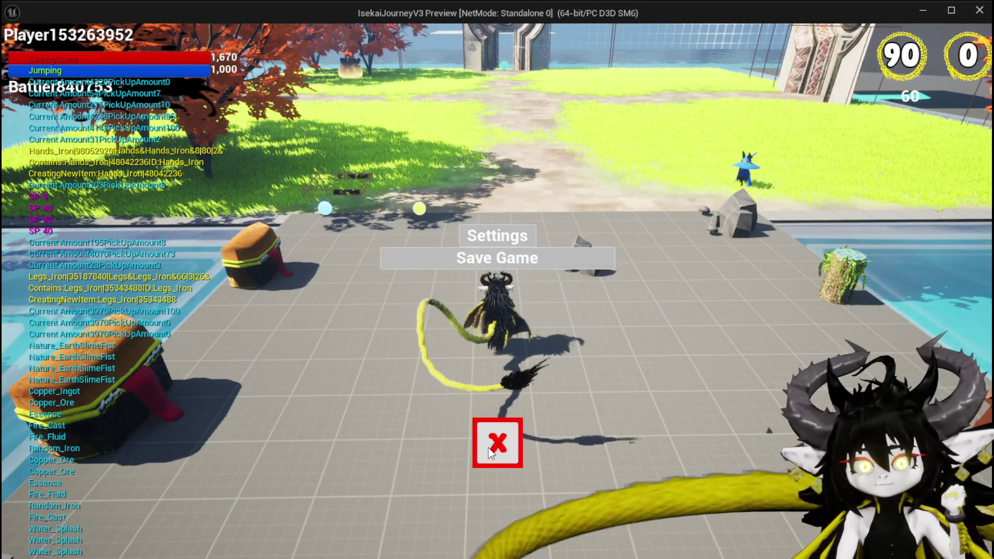
pyautogui.press('Escape')
pyautogui.click(19, 52)
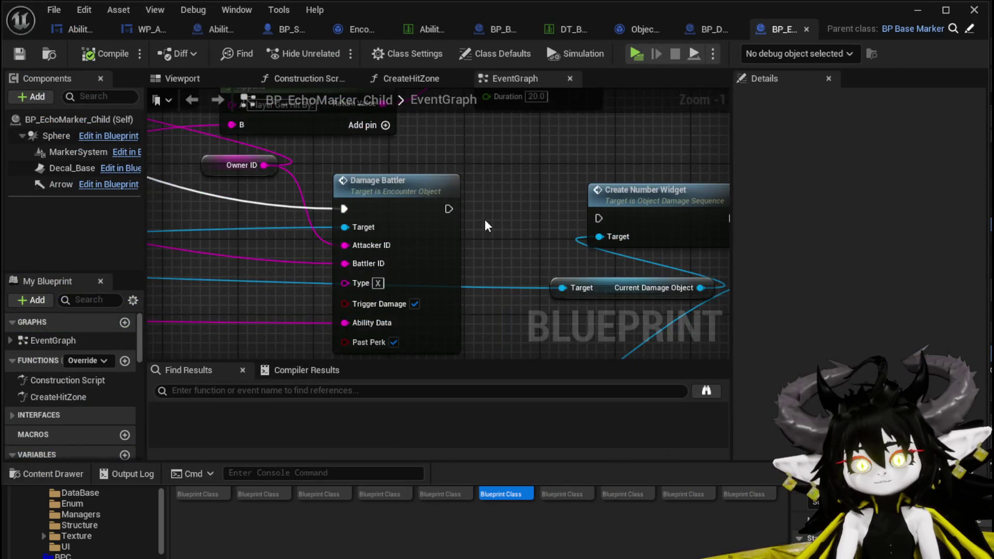
# Step: Rearrange Owner ID, Damage Battler and Create Number Widget nodes in the event graph
pyautogui.scroll(-2, 486, 219)
pyautogui.moveTo(486, 219)
pyautogui.mouseDown()
pyautogui.moveTo(518, 249)
pyautogui.moveTo(533, 248)
pyautogui.moveTo(440, 304)
pyautogui.moveTo(470, 267)
pyautogui.moveTo(646, 284)
pyautogui.moveTo(510, 317)
pyautogui.moveTo(531, 264)
pyautogui.moveTo(483, 222)
pyautogui.mouseUp()
pyautogui.moveTo(395, 193); pyautogui.dragTo(384, 187)
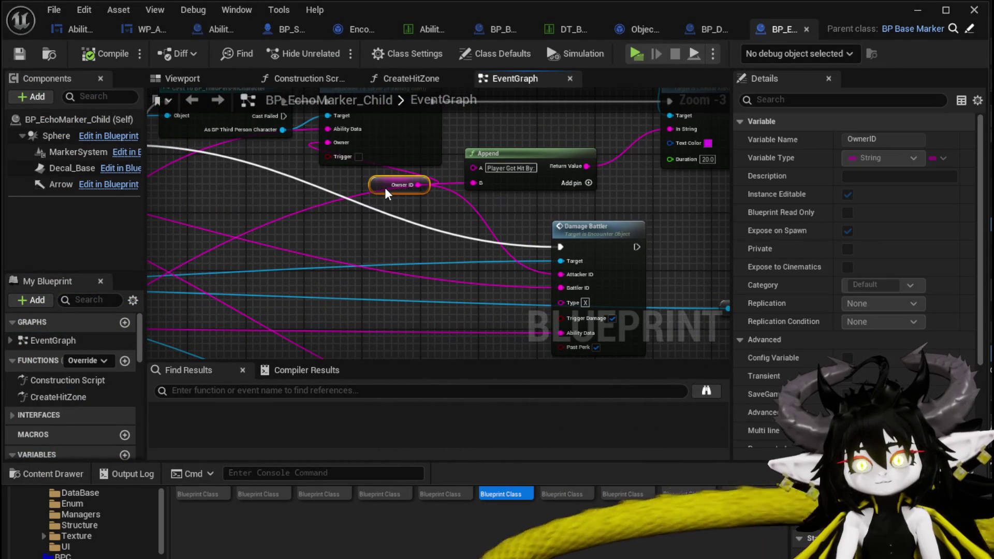
pyautogui.moveTo(591, 229); pyautogui.dragTo(473, 246)
pyautogui.moveTo(339, 229)
pyautogui.mouseDown()
pyautogui.moveTo(489, 304)
pyautogui.moveTo(627, 325)
pyautogui.mouseUp()
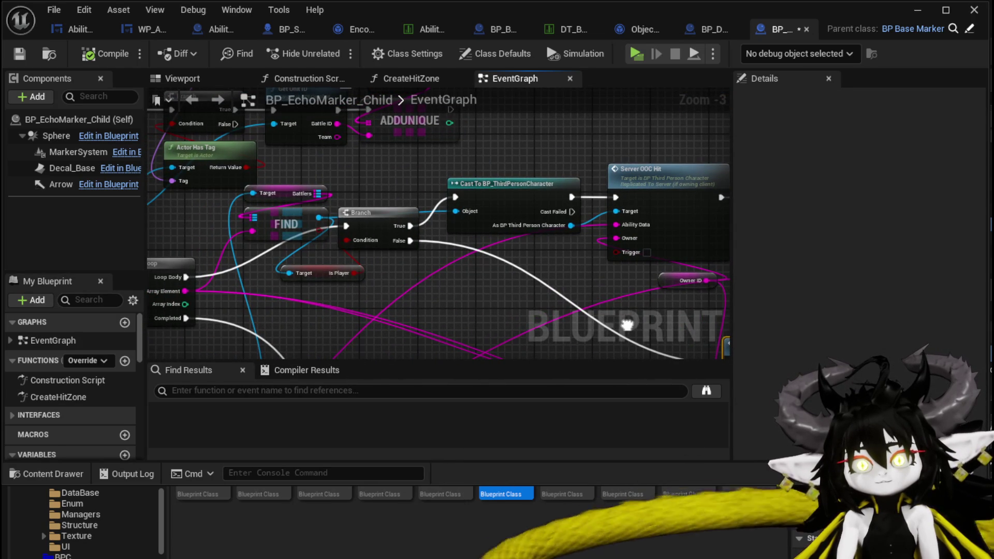
pyautogui.moveTo(627, 325)
pyautogui.mouseDown()
pyautogui.moveTo(344, 222)
pyautogui.moveTo(282, 226)
pyautogui.mouseUp()
pyautogui.moveTo(523, 222); pyautogui.dragTo(303, 190)
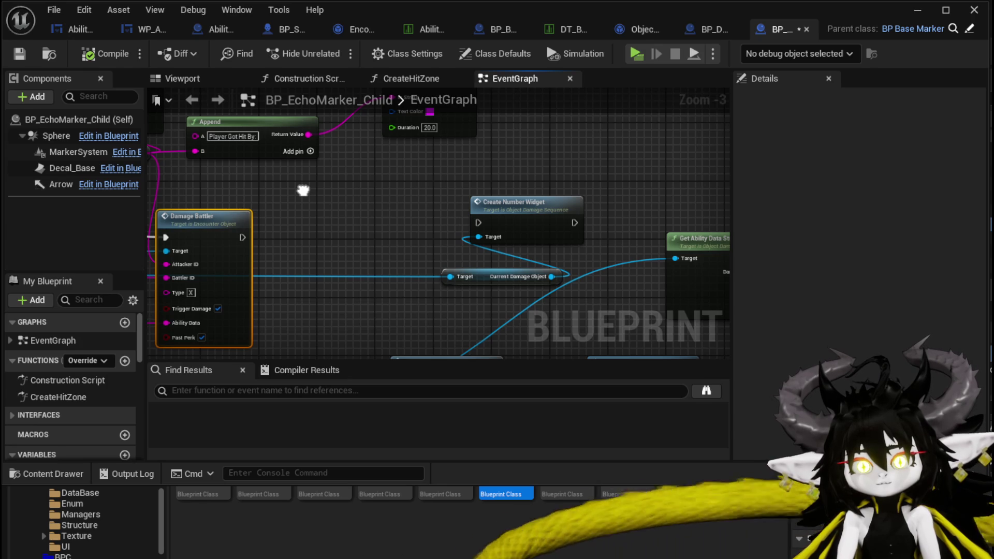
pyautogui.moveTo(303, 190); pyautogui.dragTo(411, 201)
pyautogui.moveTo(472, 243); pyautogui.dragTo(487, 232)
# Step: Wire Damage Battler's execution output into Create Number Widget and review the connection
pyautogui.moveTo(346, 248); pyautogui.dragTo(427, 249)
pyautogui.moveTo(371, 213)
pyautogui.mouseDown()
pyautogui.moveTo(434, 247)
pyautogui.moveTo(567, 247)
pyautogui.mouseUp()
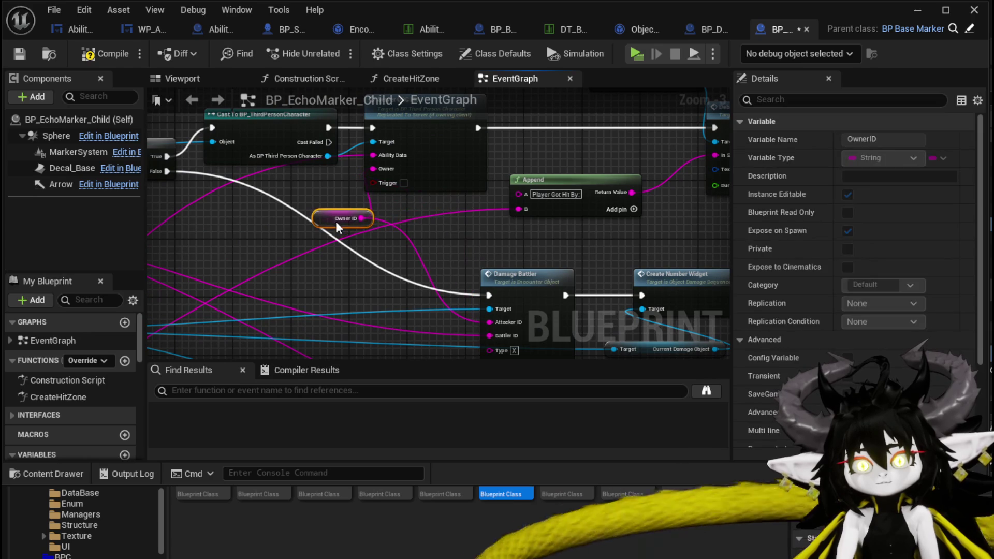
pyautogui.scroll(-1, 459, 226)
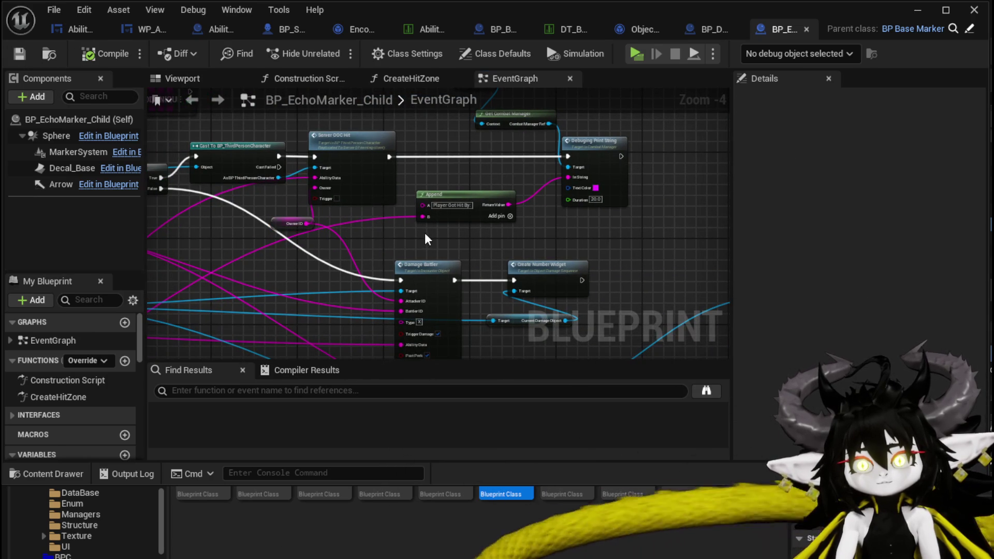
pyautogui.moveTo(426, 234); pyautogui.dragTo(413, 344)
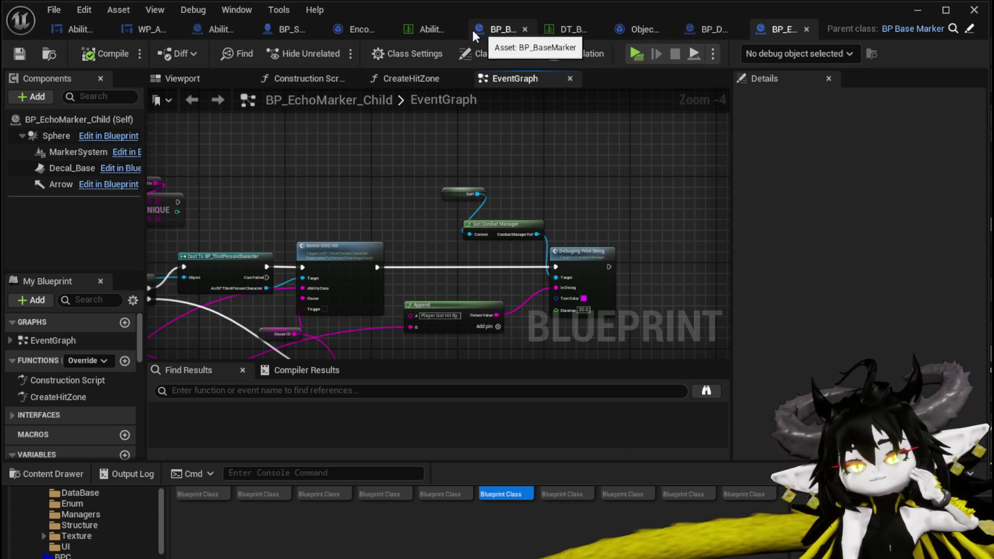
pyautogui.click(335, 31)
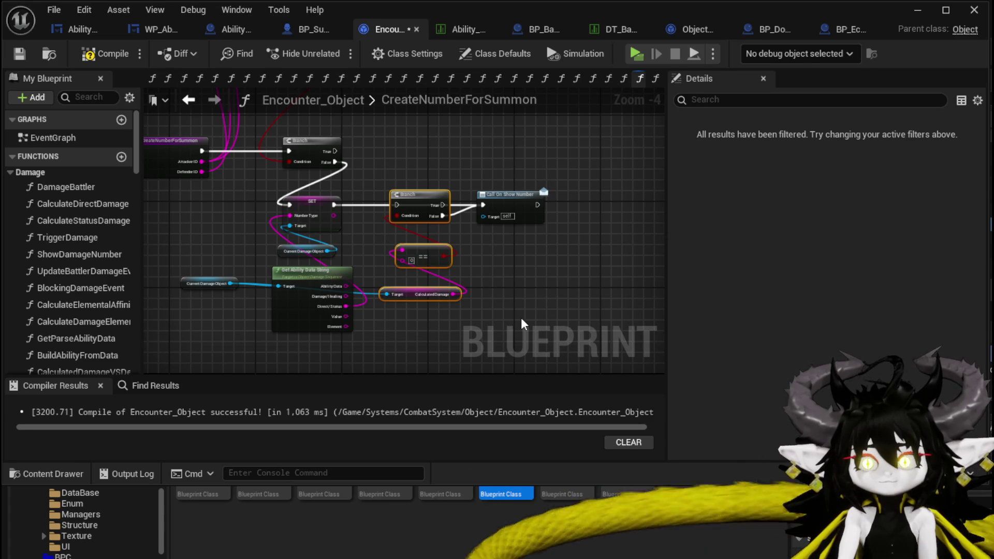
# Step: Save the Encounter_Object blueprint and open the CreateNumberWidget function graph
pyautogui.click(15, 54)
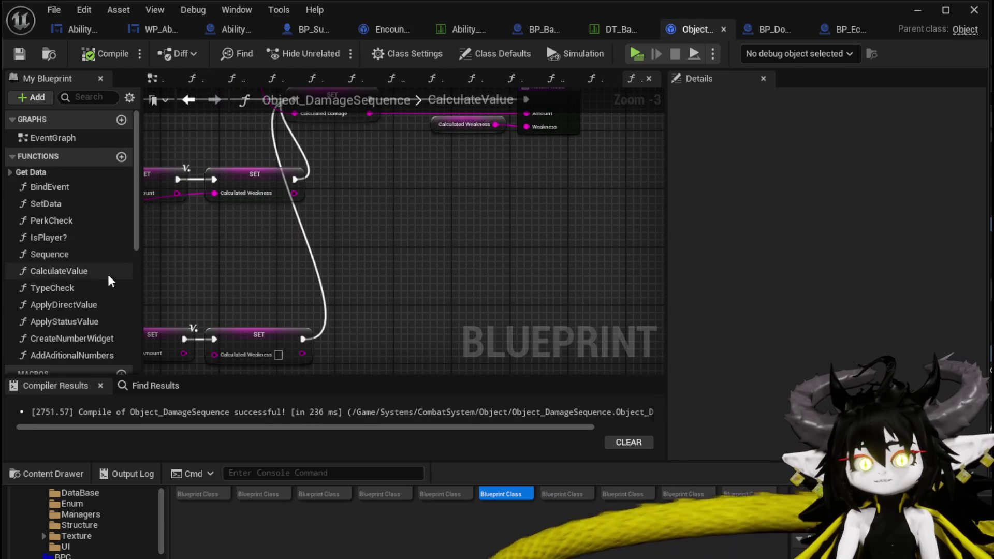
pyautogui.scroll(-2, 109, 282)
pyautogui.doubleClick(77, 296)
# Step: Shrink the content browser to enlarge the graph, then pan to the Append node and Calculated Weakness
pyautogui.moveTo(399, 295)
pyautogui.mouseDown()
pyautogui.moveTo(448, 286)
pyautogui.moveTo(466, 211)
pyautogui.moveTo(124, 235)
pyautogui.moveTo(388, 258)
pyautogui.mouseUp()
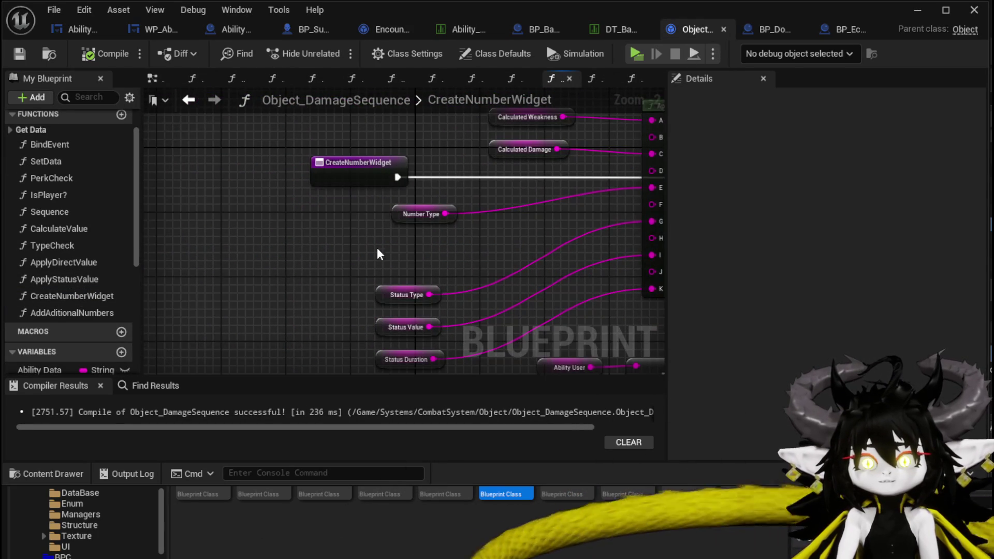
pyautogui.scroll(-5, 327, 228)
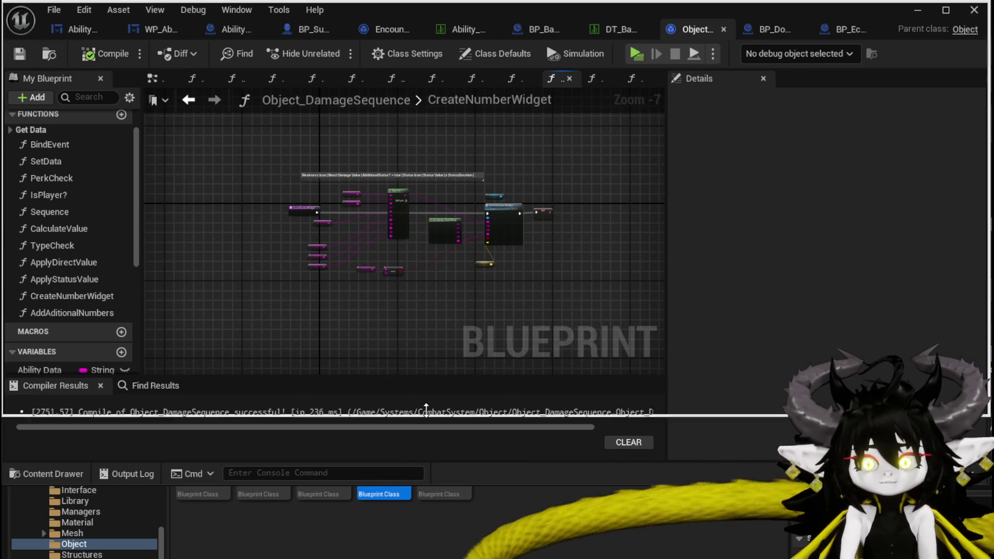
pyautogui.moveTo(420, 441); pyautogui.dragTo(428, 385)
pyautogui.moveTo(407, 541); pyautogui.dragTo(407, 536)
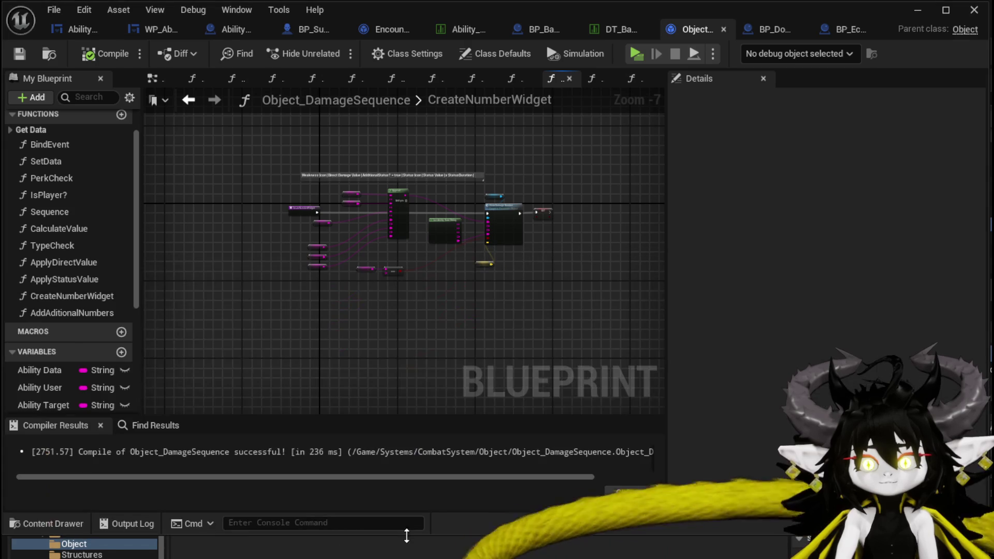
pyautogui.scroll(5, 289, 303)
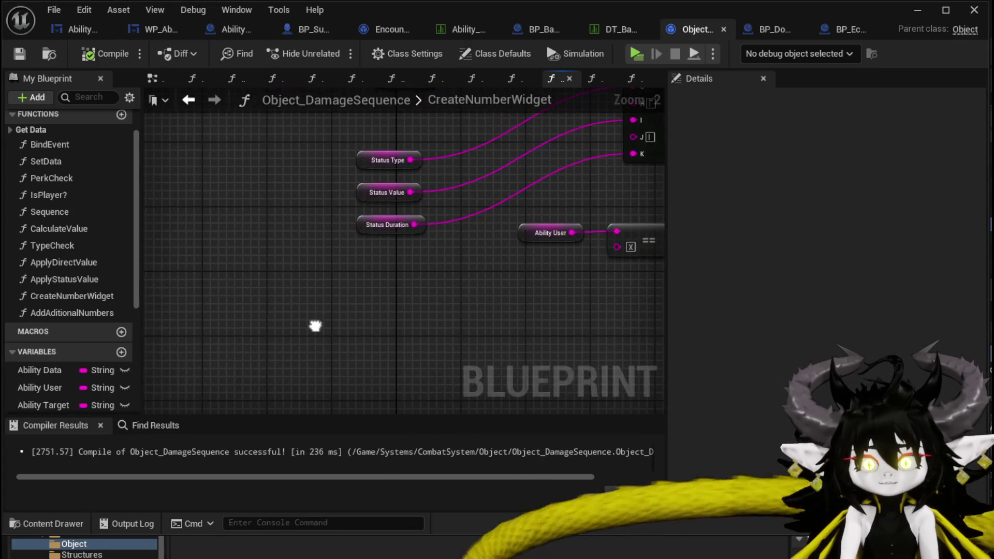
pyautogui.scroll(-3, 110, 314)
pyautogui.scroll(-1, 110, 314)
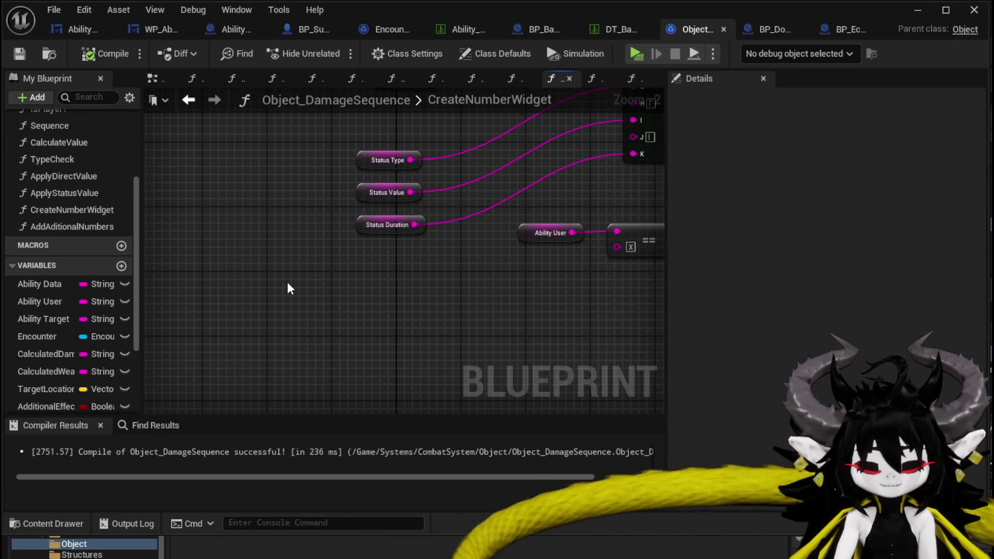
pyautogui.moveTo(311, 274)
pyautogui.mouseDown()
pyautogui.moveTo(340, 282)
pyautogui.moveTo(150, 376)
pyautogui.moveTo(159, 378)
pyautogui.moveTo(255, 337)
pyautogui.moveTo(156, 336)
pyautogui.mouseUp()
pyautogui.moveTo(291, 329)
pyautogui.mouseDown()
pyautogui.moveTo(192, 326)
pyautogui.moveTo(511, 335)
pyautogui.moveTo(639, 323)
pyautogui.mouseUp()
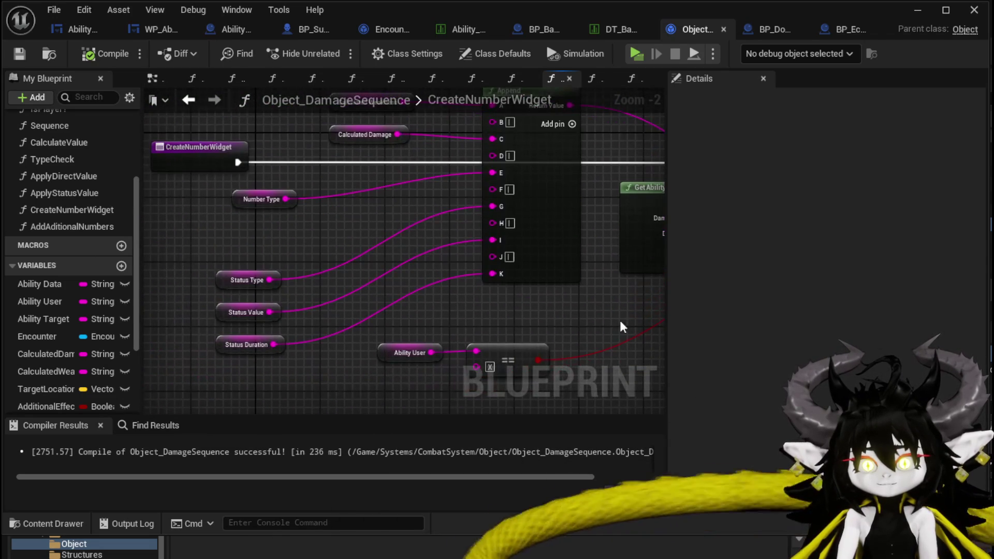
pyautogui.moveTo(282, 236)
pyautogui.mouseDown()
pyautogui.moveTo(257, 289)
pyautogui.moveTo(403, 331)
pyautogui.mouseUp()
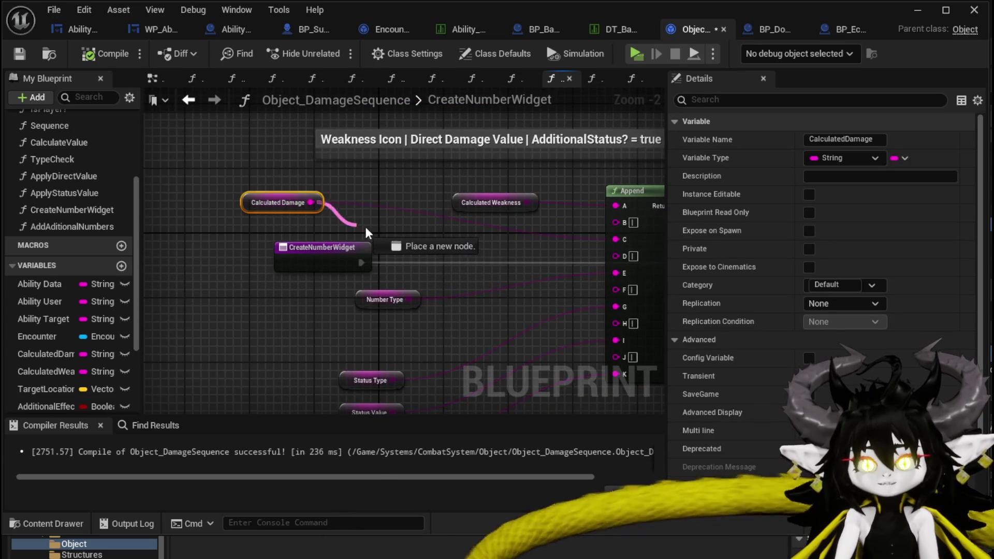
# Step: Add an == equality check on the Calculated Damage getter
pyautogui.moveTo(354, 229); pyautogui.dragTo(371, 240)
pyautogui.write('==')
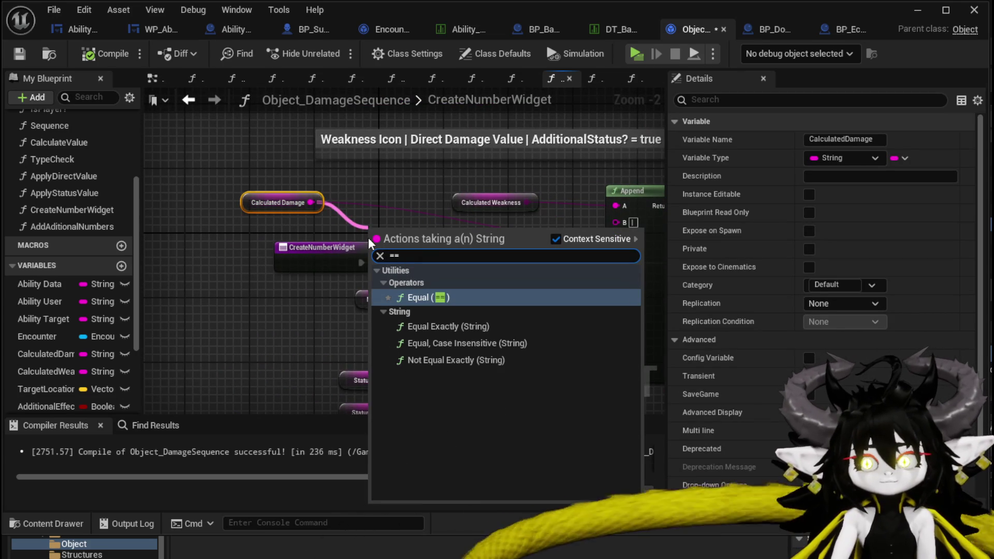
pyautogui.click(444, 303)
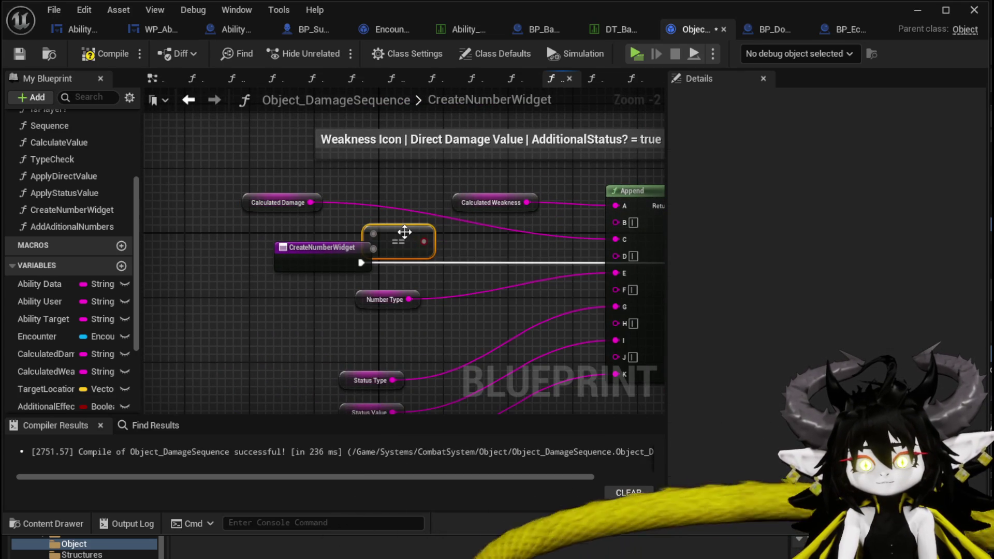
pyautogui.moveTo(304, 195); pyautogui.dragTo(379, 193)
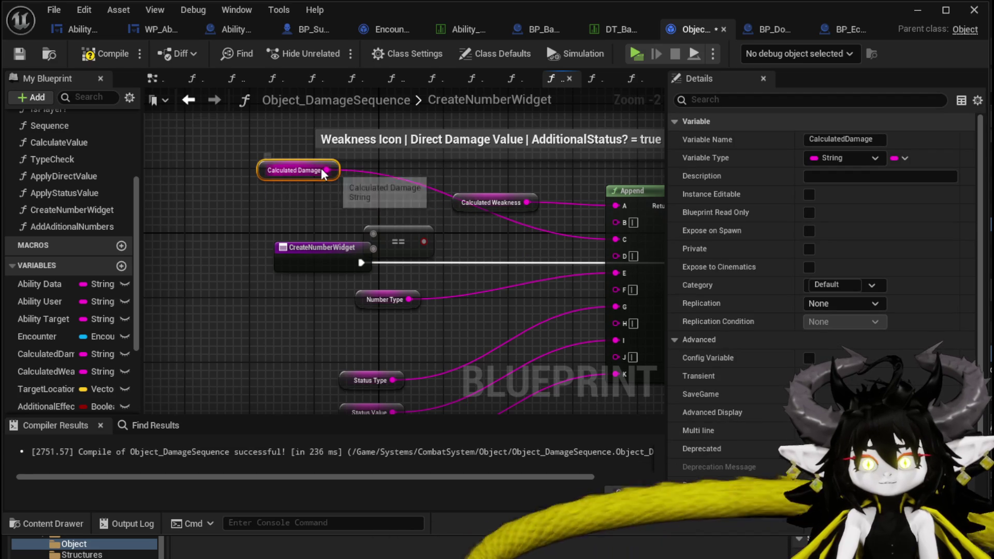
pyautogui.moveTo(344, 220); pyautogui.dragTo(344, 220)
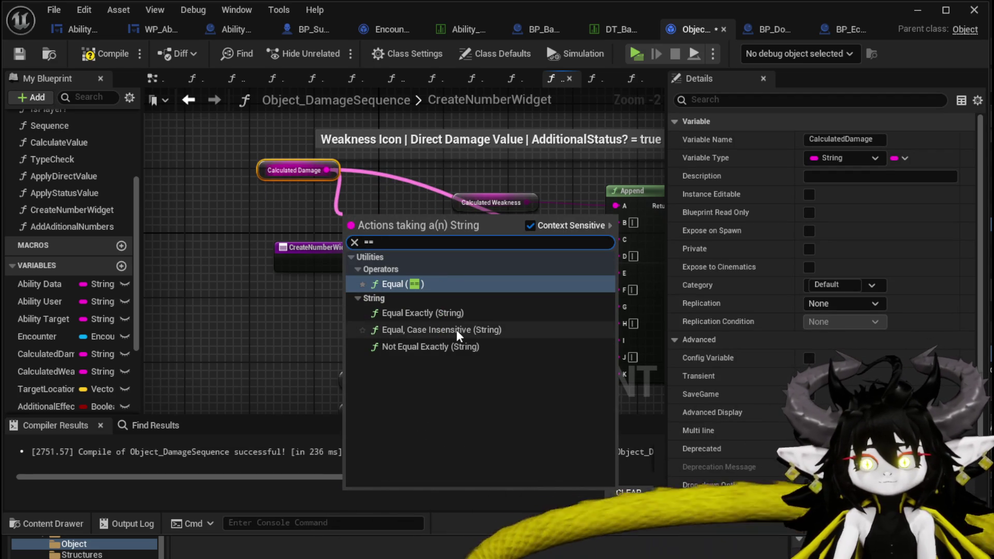
pyautogui.click(458, 334)
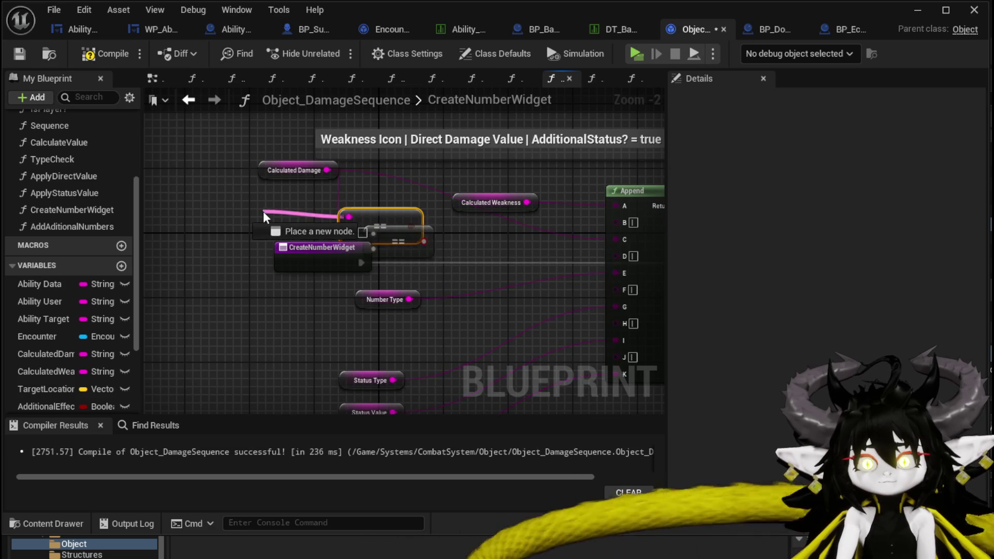
# Step: Route the comparison's execution on to Show Damage Number and minimize the Blueprint editor
pyautogui.moveTo(378, 217); pyautogui.dragTo(387, 249)
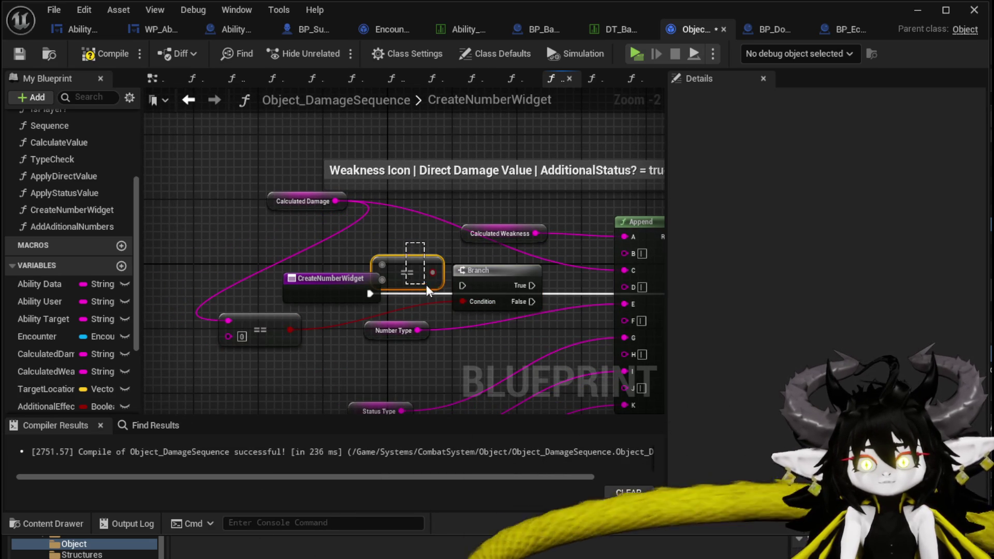
pyautogui.moveTo(465, 293)
pyautogui.mouseDown()
pyautogui.moveTo(395, 281)
pyautogui.moveTo(339, 290)
pyautogui.moveTo(761, 308)
pyautogui.moveTo(520, 286)
pyautogui.moveTo(551, 287)
pyautogui.mouseUp()
pyautogui.scroll(-3, 550, 287)
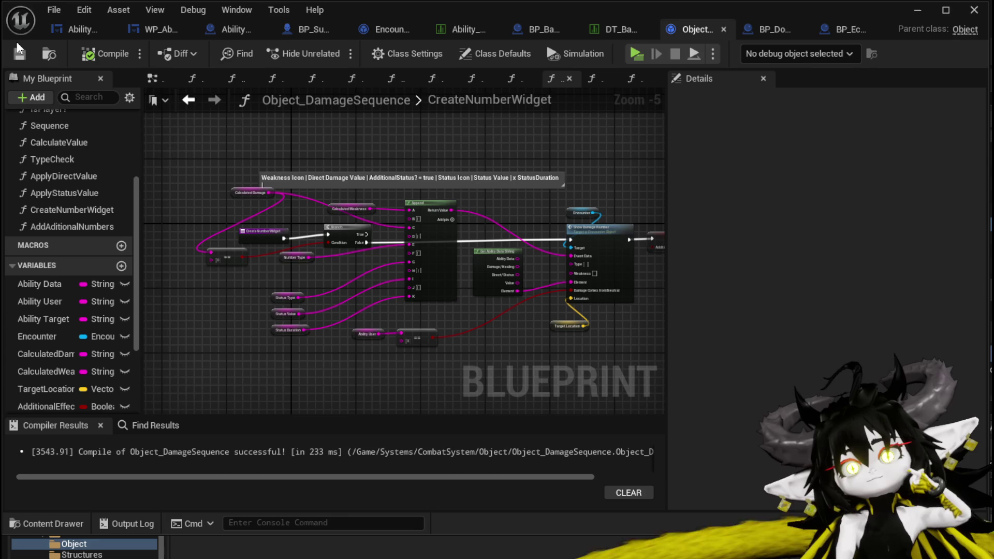
pyautogui.click(917, 11)
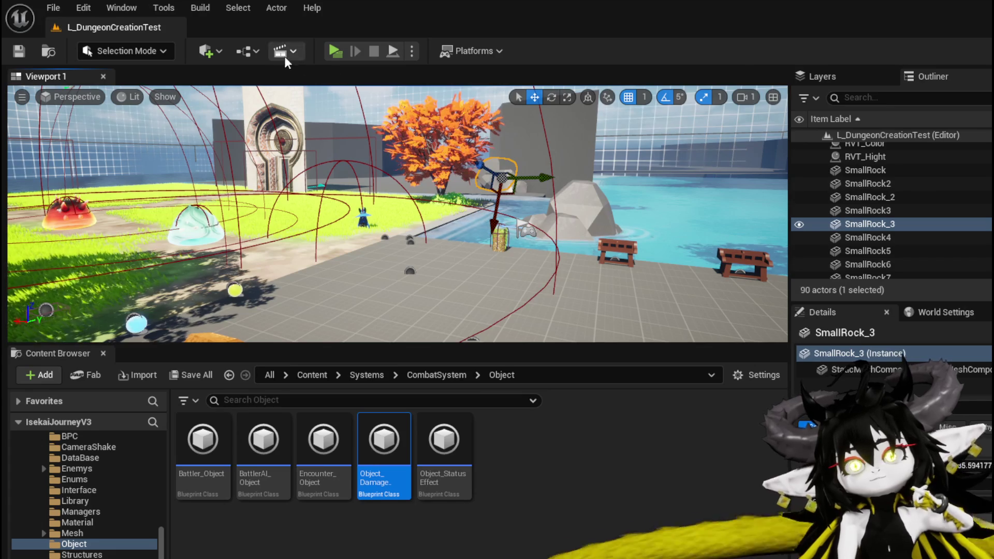
# Step: Start a play-test, run to a slime, and attack it to begin a battle
pyautogui.click(335, 50)
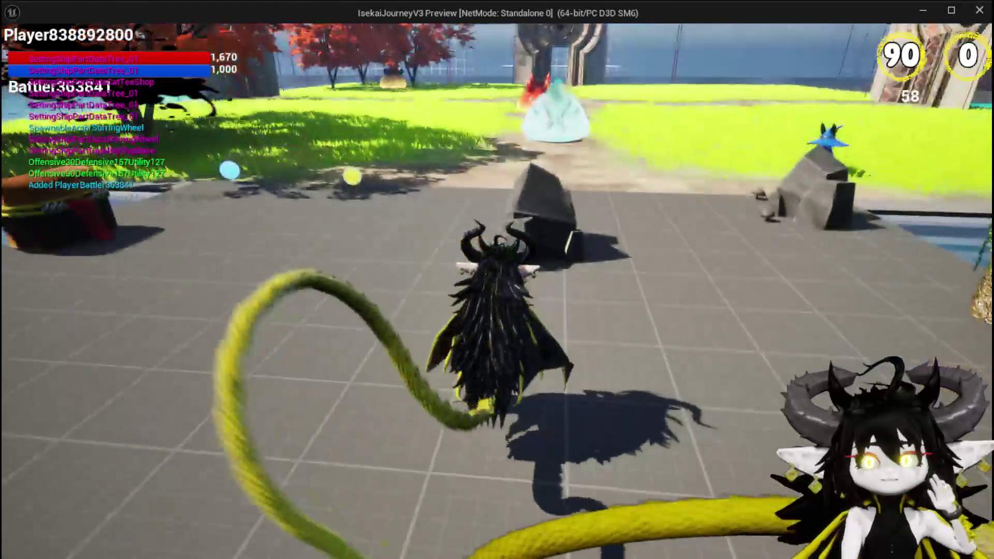
pyautogui.press('w')
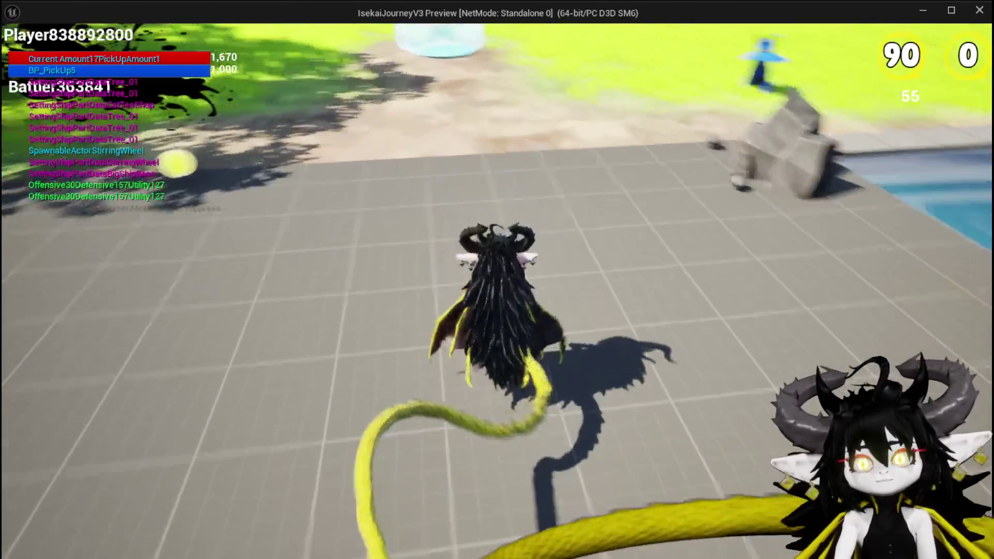
pyautogui.press('space')
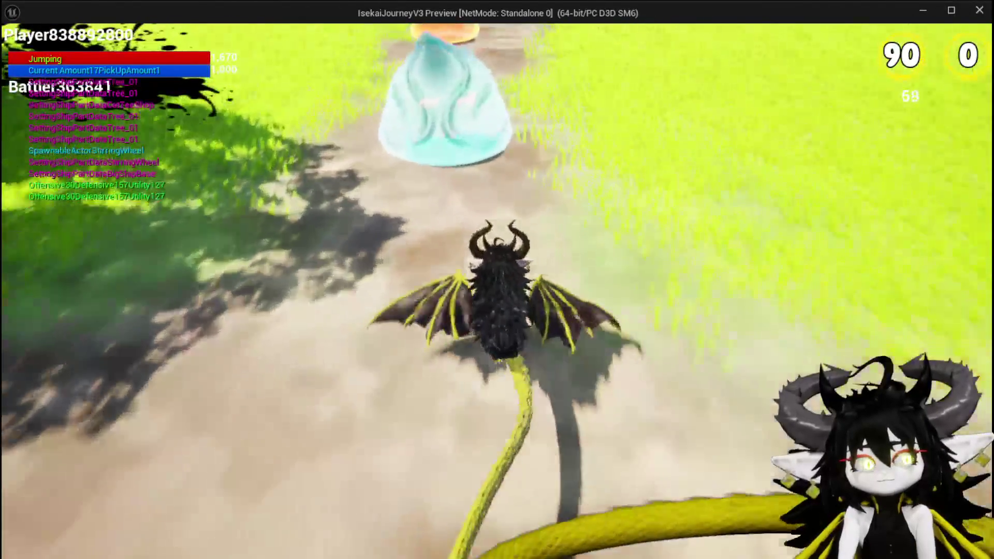
pyautogui.press('e')
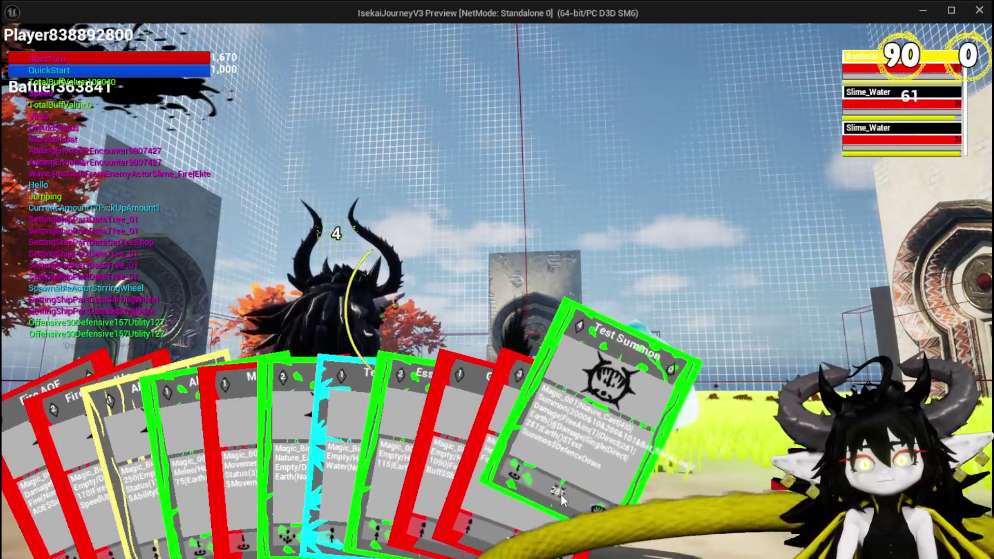
# Step: Summon a creature with the Test Summon card, then play Giga Buff
pyautogui.click(561, 494)
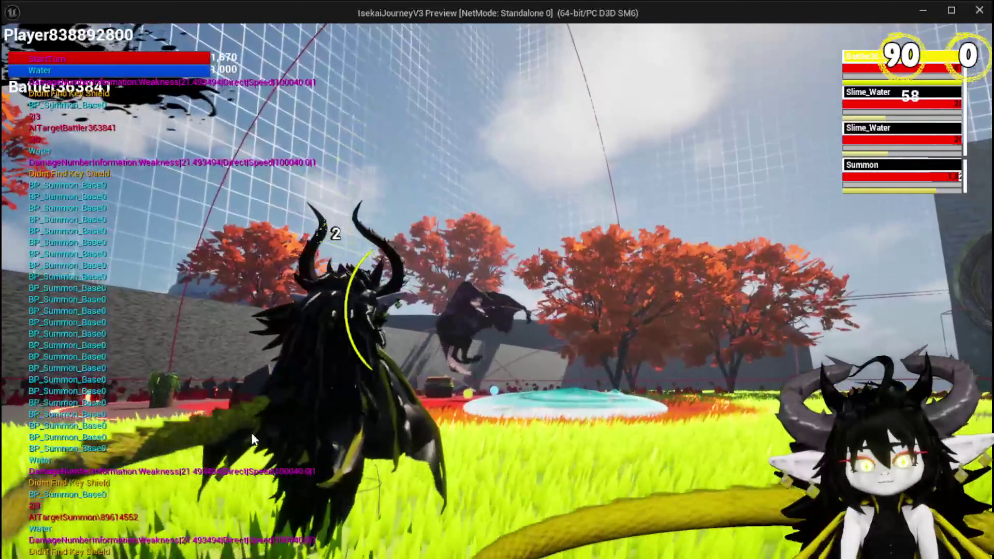
pyautogui.moveTo(457, 520)
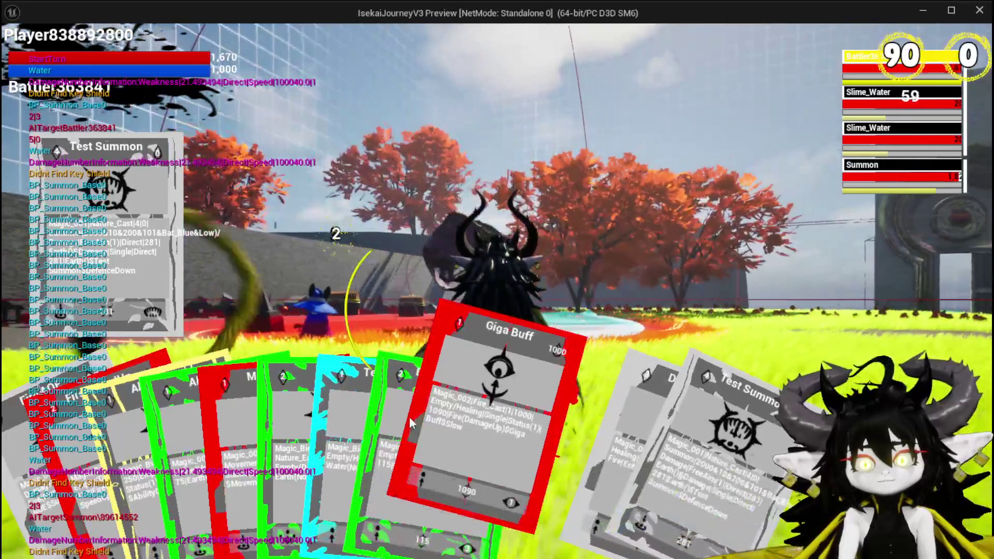
pyautogui.click(462, 300)
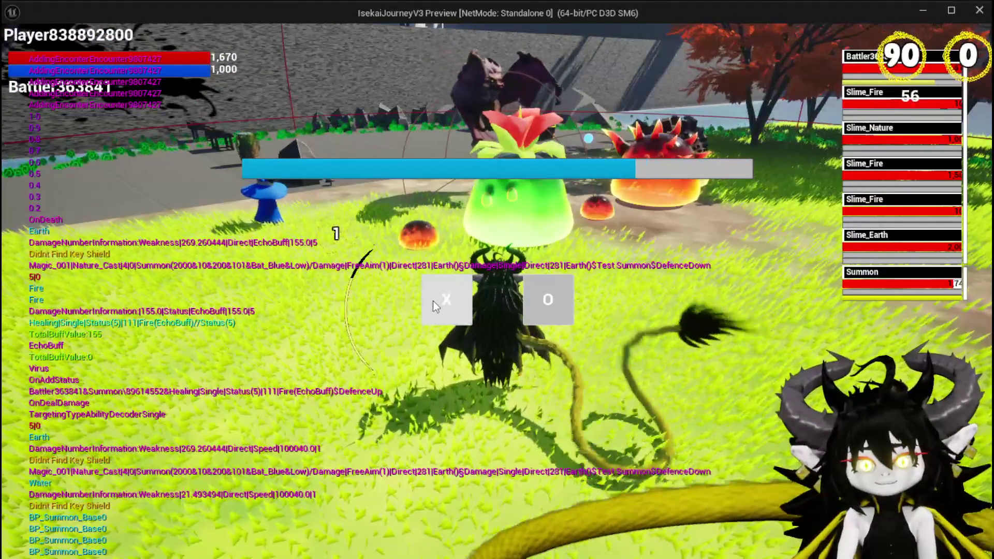
# Step: Answer the X/O prompt with X, play DefenceUp, and end the play-test after winning
pyautogui.press('x')
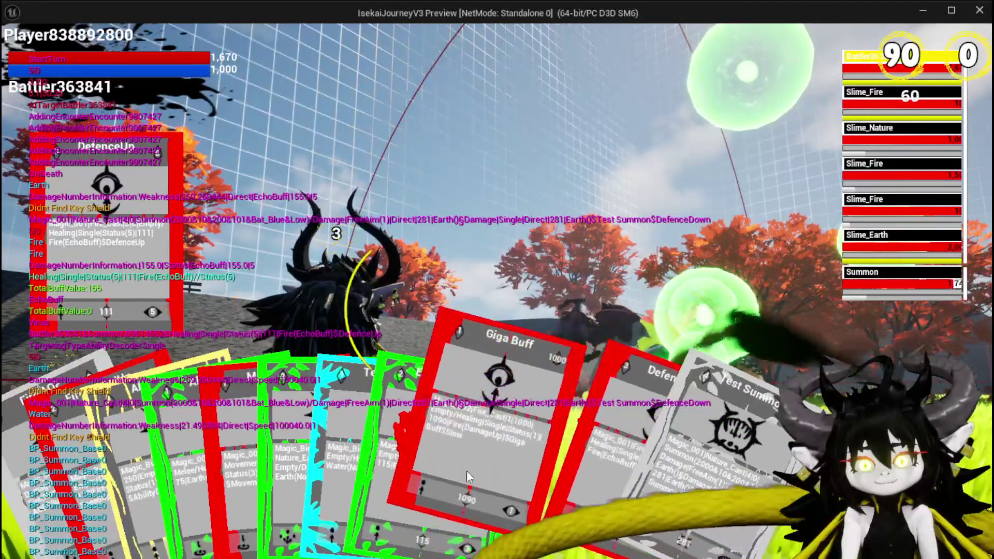
pyautogui.click(520, 466)
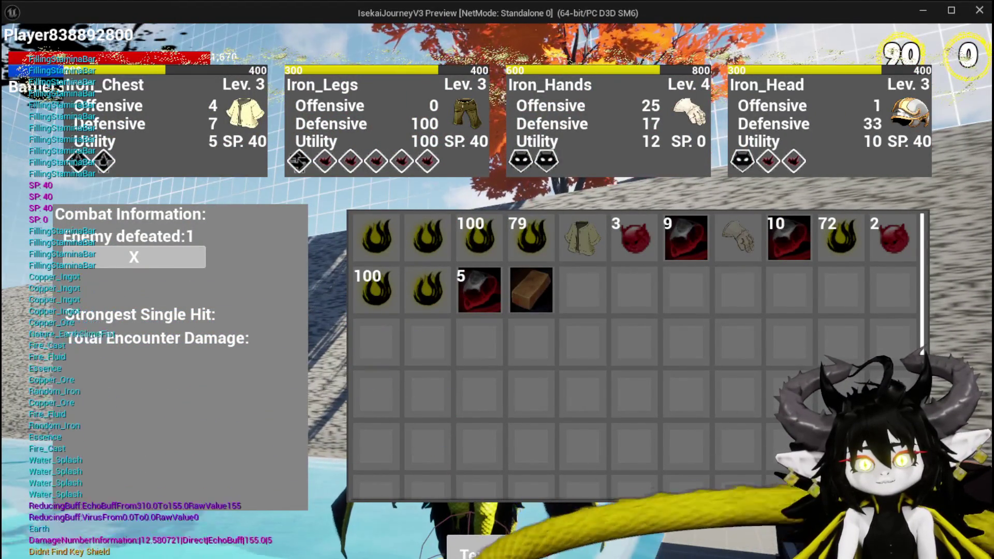
pyautogui.press('Escape')
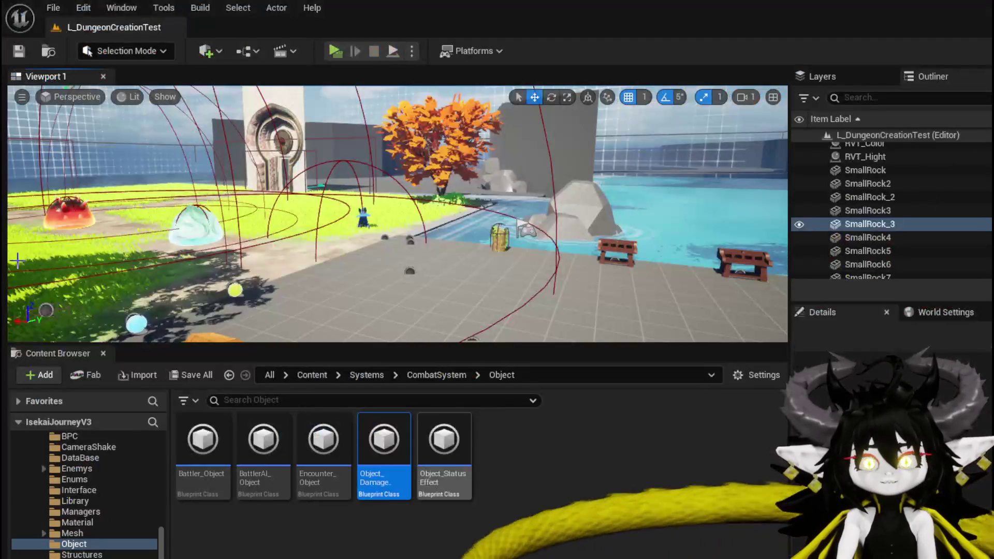
# Step: Save the level and fly the viewport camera past the orange trees to the stone gates
pyautogui.click(18, 52)
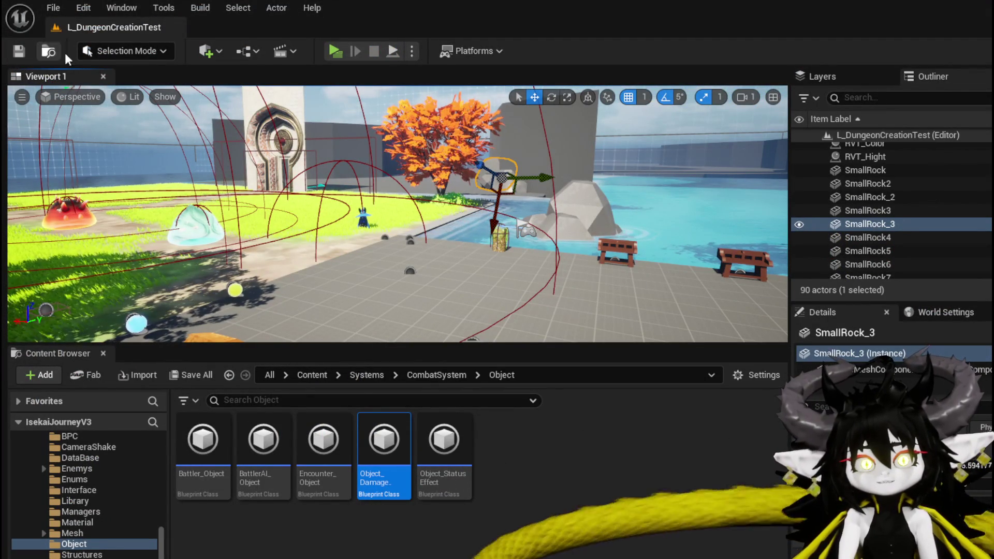
pyautogui.click(20, 51)
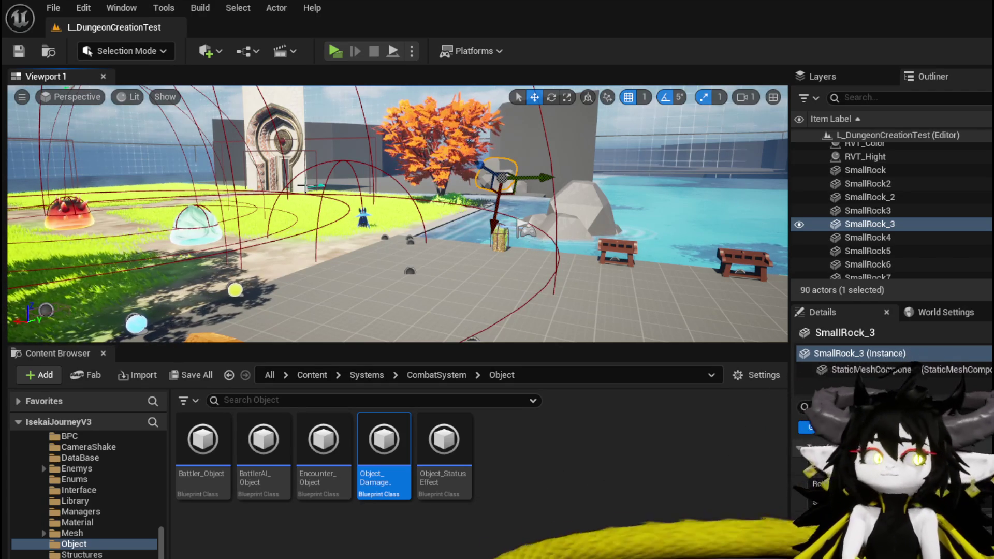
pyautogui.moveTo(419, 316); pyautogui.dragTo(310, 311)
pyautogui.moveTo(491, 330)
pyautogui.mouseDown()
pyautogui.moveTo(518, 318)
pyautogui.moveTo(498, 314)
pyautogui.mouseUp()
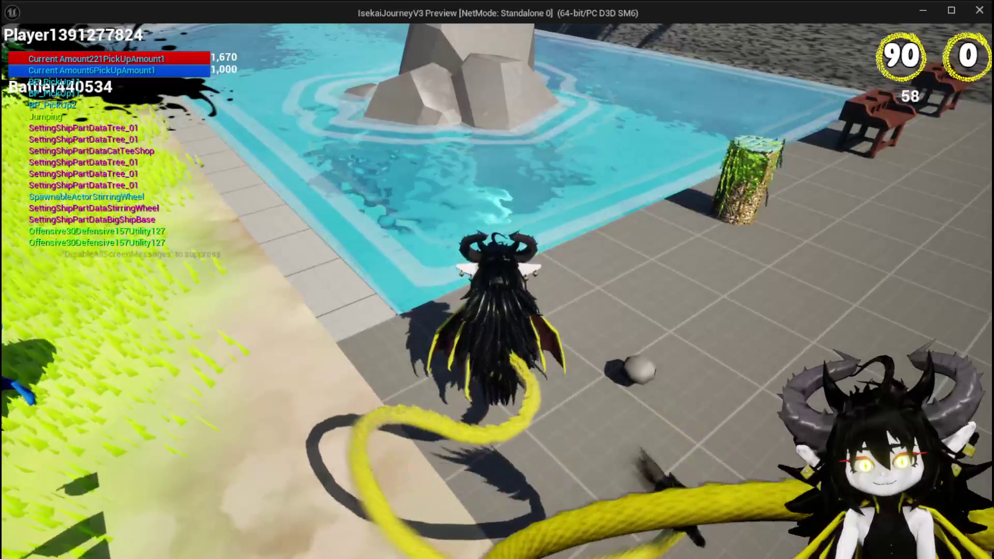
# Step: Buy an Iron_Chest from the merchant for 11, then close the shop
pyautogui.press('w')
pyautogui.press('e')
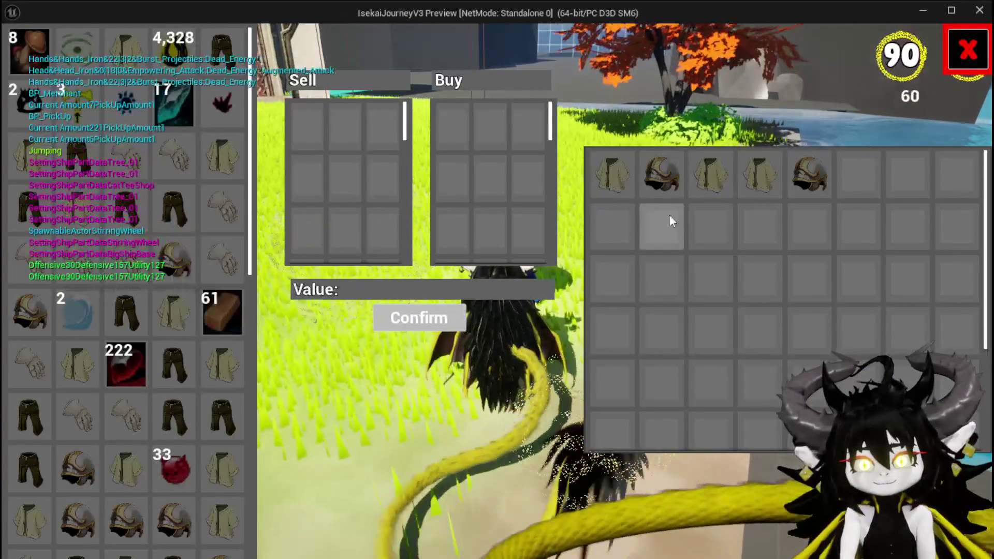
pyautogui.moveTo(724, 191)
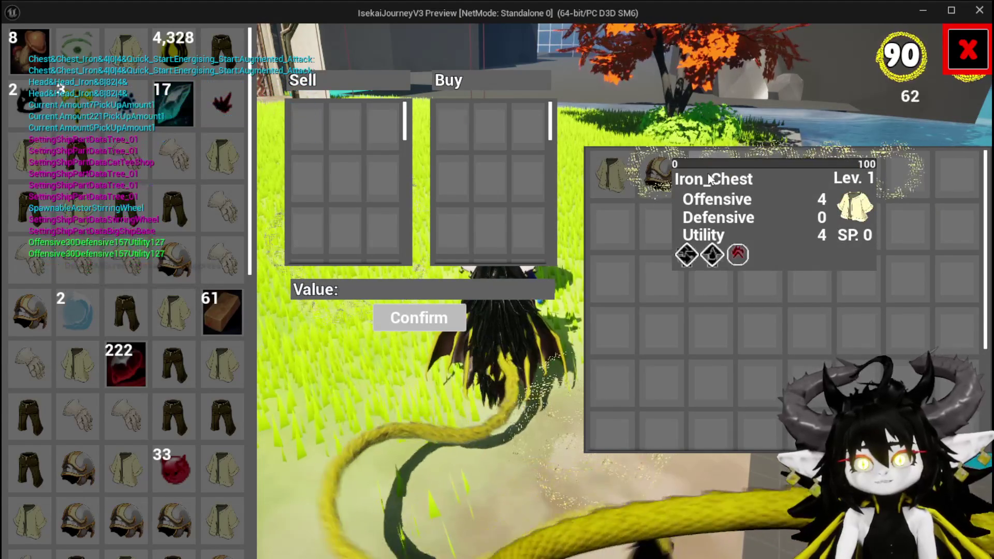
pyautogui.click(697, 170)
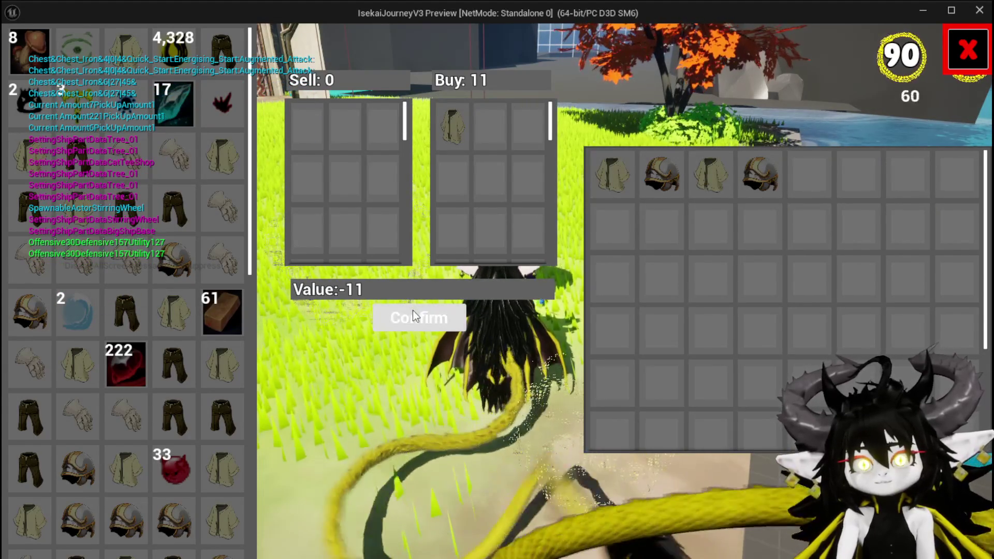
pyautogui.click(410, 314)
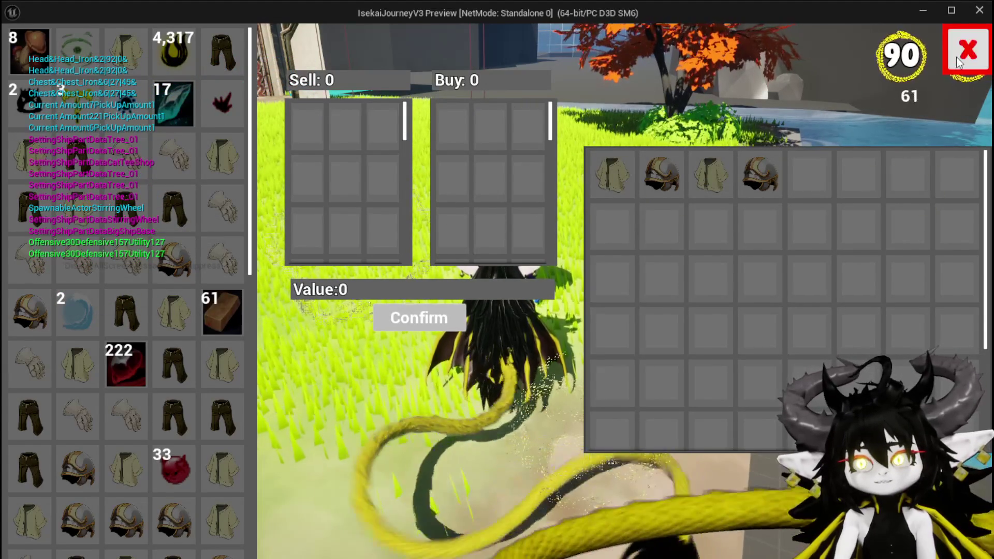
pyautogui.click(950, 60)
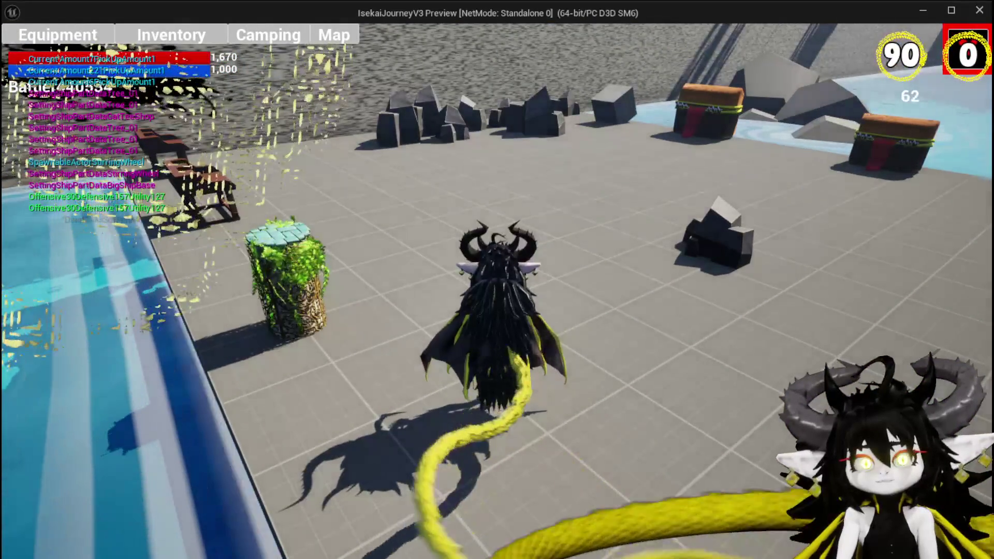
# Step: Equip the Iron_Chest in the chest slot from the equipment screen
pyautogui.press('e')
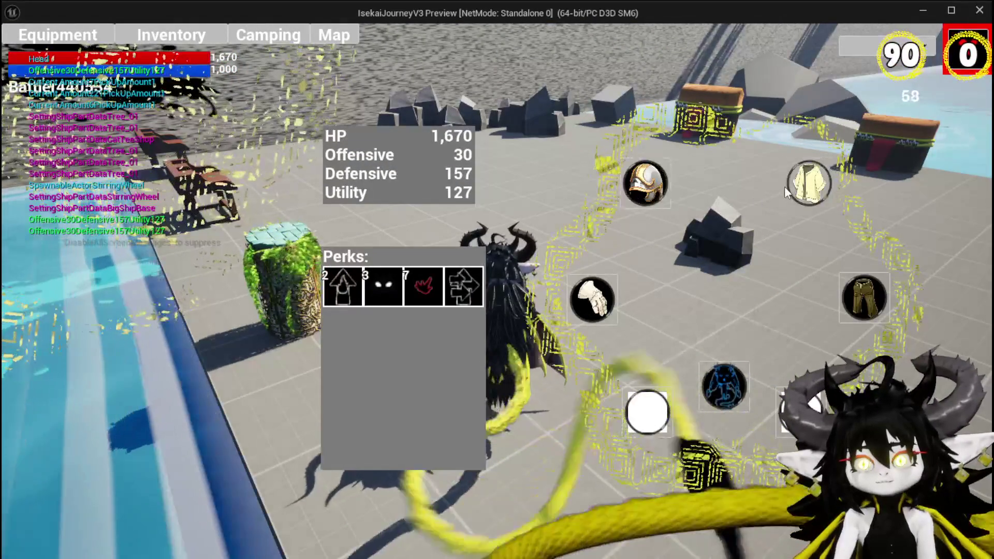
pyautogui.click(809, 184)
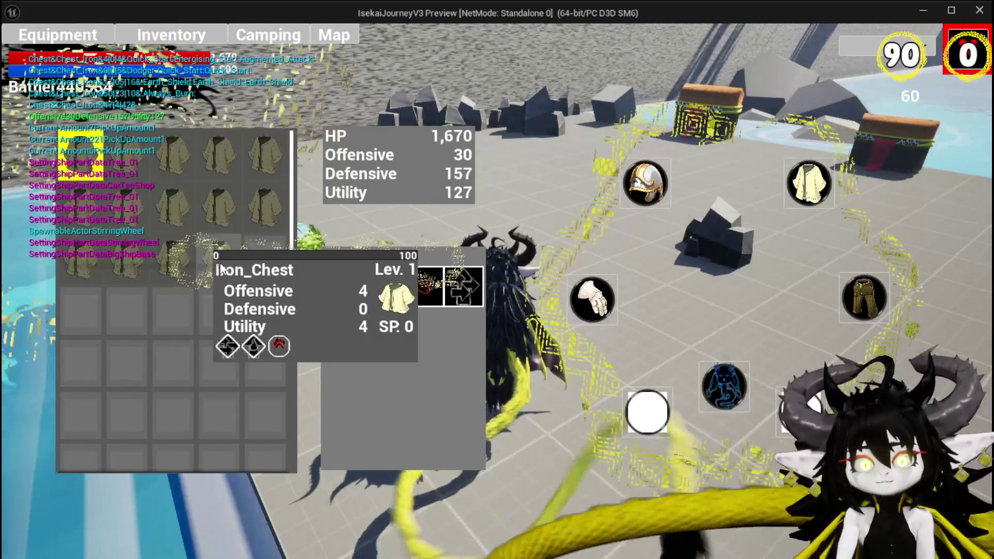
pyautogui.click(489, 243)
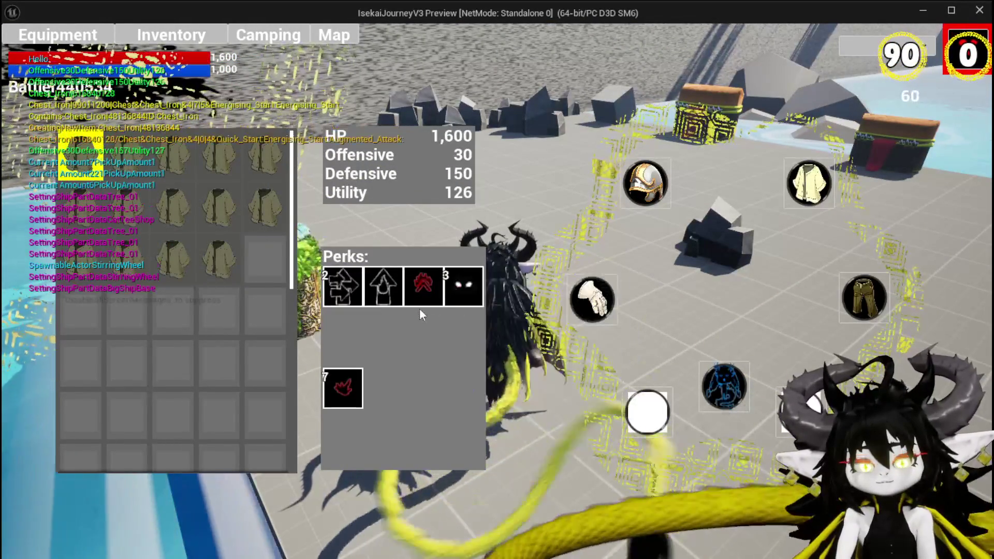
pyautogui.moveTo(419, 296)
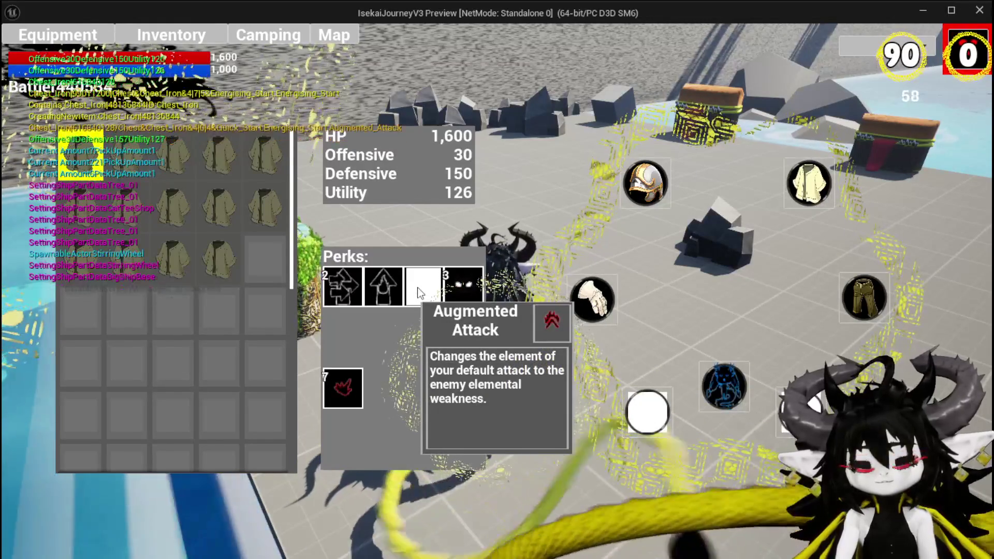
# Step: Close the equipment and settings menus and stop the play-test
pyautogui.click(956, 36)
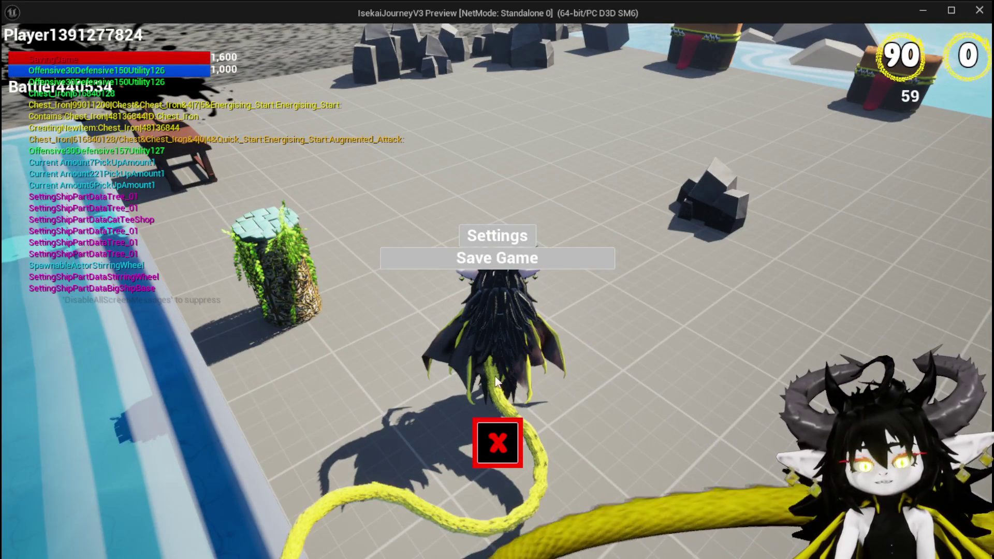
pyautogui.click(490, 431)
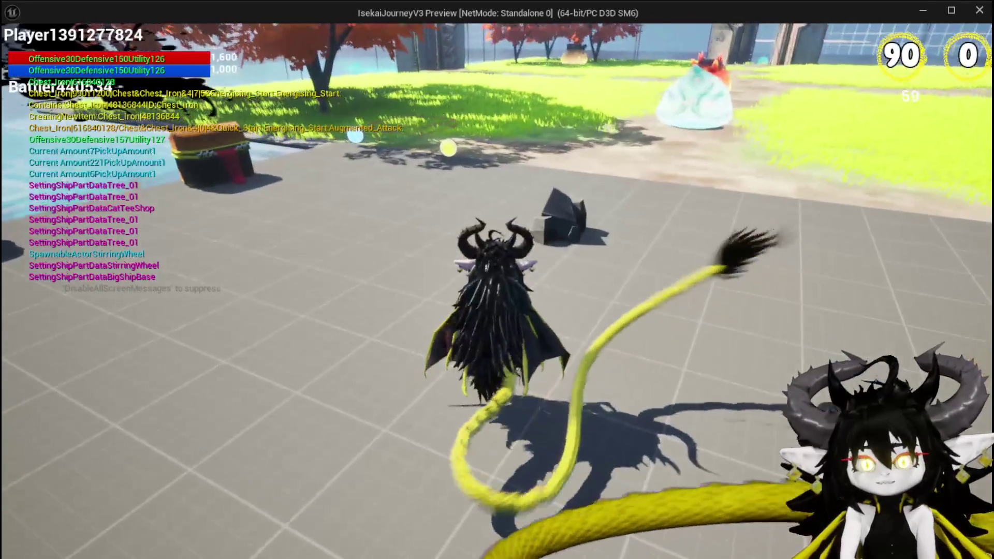
pyautogui.press('Escape')
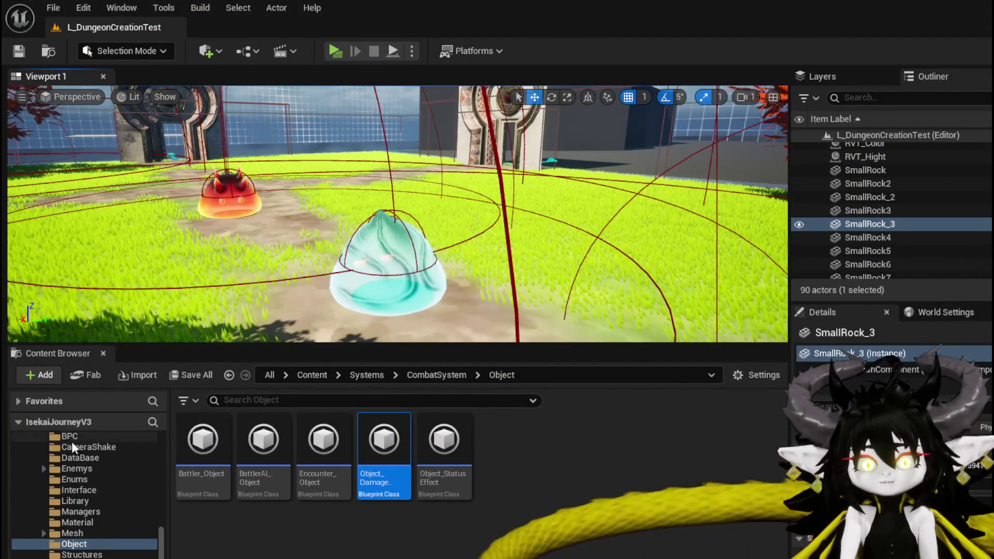
# Step: Open the OnDealDamagePerks function graph of BPC_Perks from the BPC folder
pyautogui.scroll(3, 119, 499)
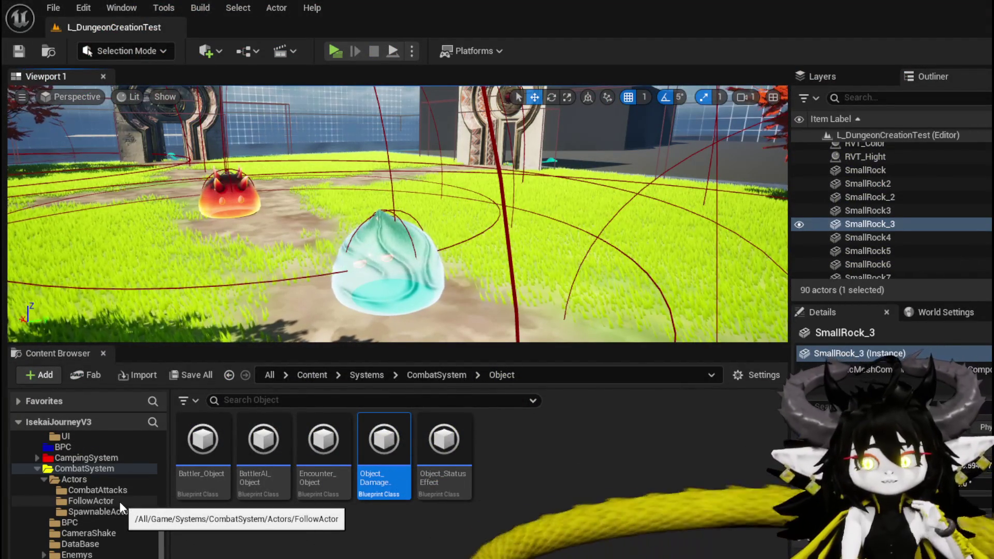
pyautogui.scroll(3, 103, 505)
pyautogui.click(67, 512)
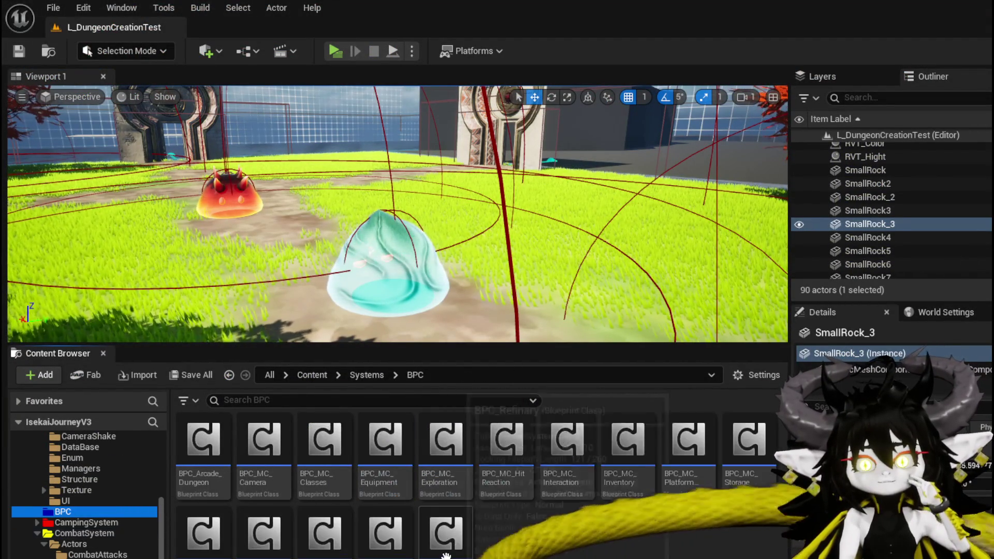
pyautogui.doubleClick(389, 531)
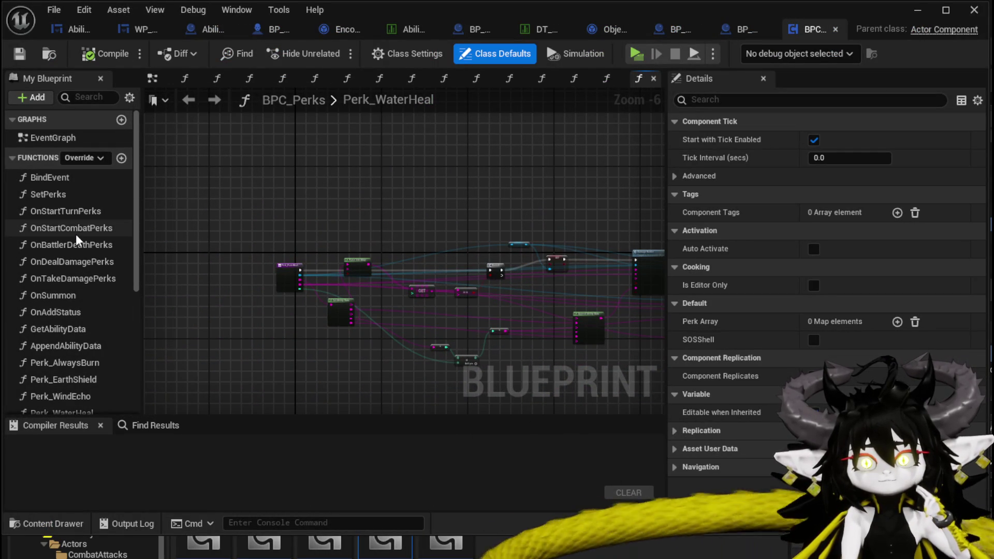
pyautogui.doubleClick(71, 261)
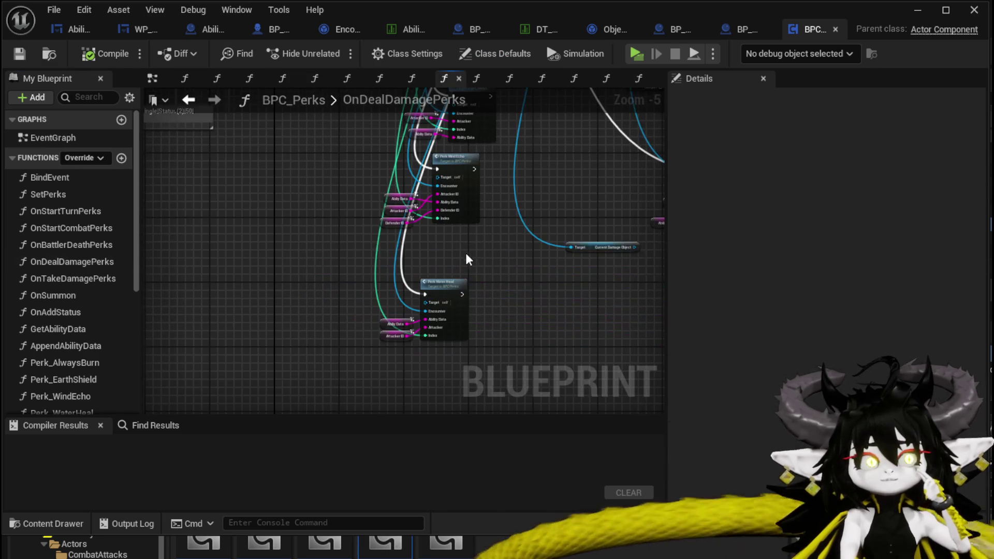
pyautogui.scroll(3, 486, 278)
pyautogui.scroll(3, 461, 210)
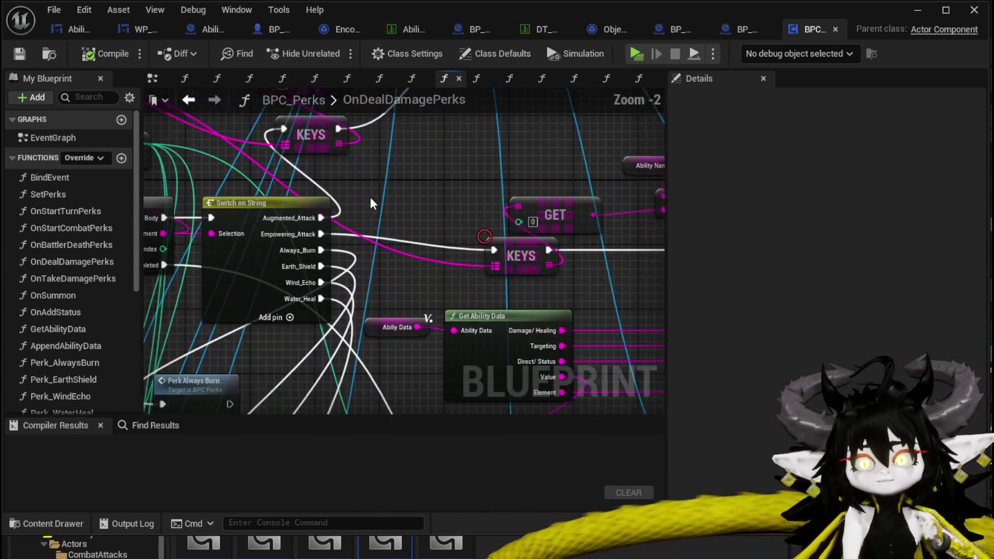
# Step: Wire Augmented_Attack into the Branch's execution input and delete the KEYS node
pyautogui.moveTo(438, 207)
pyautogui.mouseDown()
pyautogui.moveTo(381, 333)
pyautogui.moveTo(413, 359)
pyautogui.moveTo(321, 282)
pyautogui.moveTo(280, 286)
pyautogui.mouseUp()
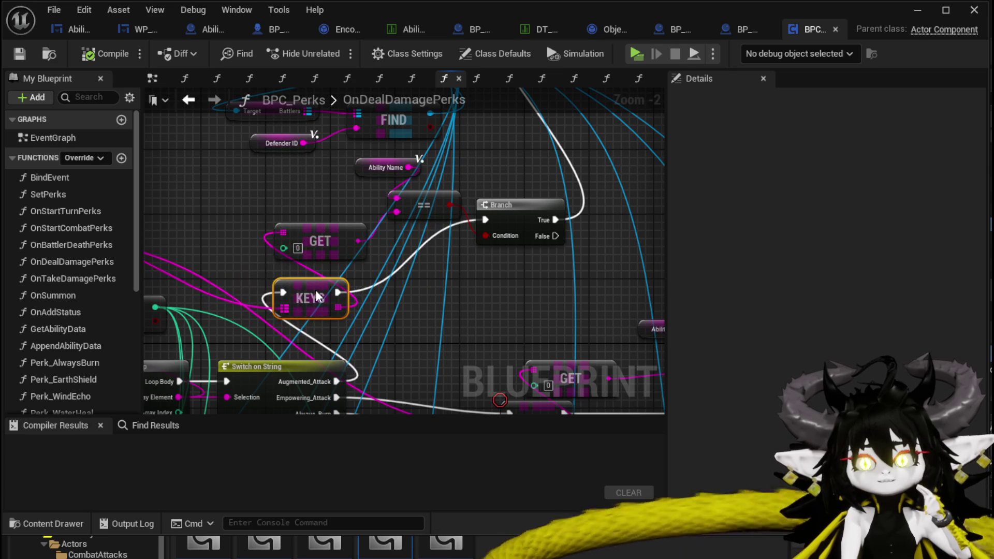
pyautogui.moveTo(335, 383)
pyautogui.mouseDown()
pyautogui.moveTo(501, 235)
pyautogui.moveTo(492, 217)
pyautogui.moveTo(482, 227)
pyautogui.mouseUp()
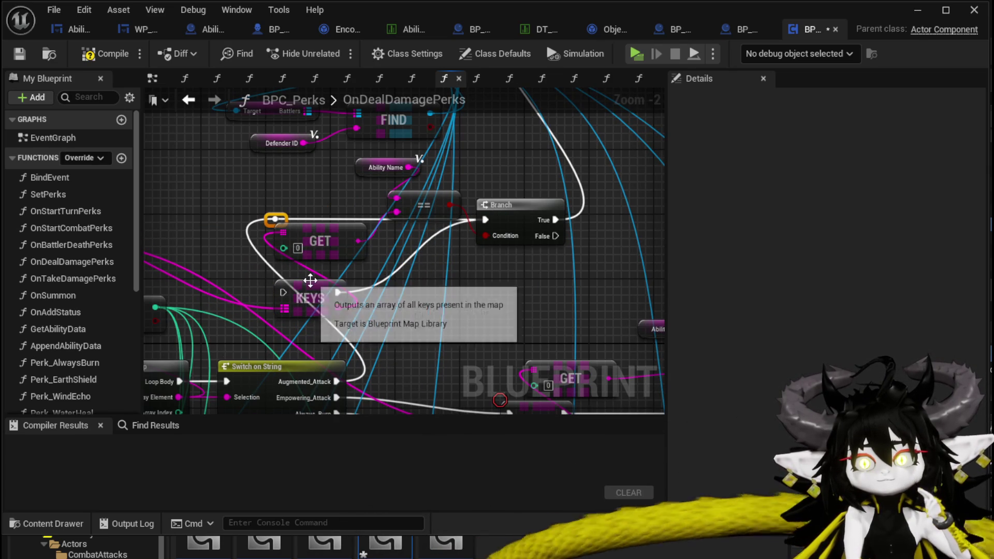
pyautogui.press('Delete')
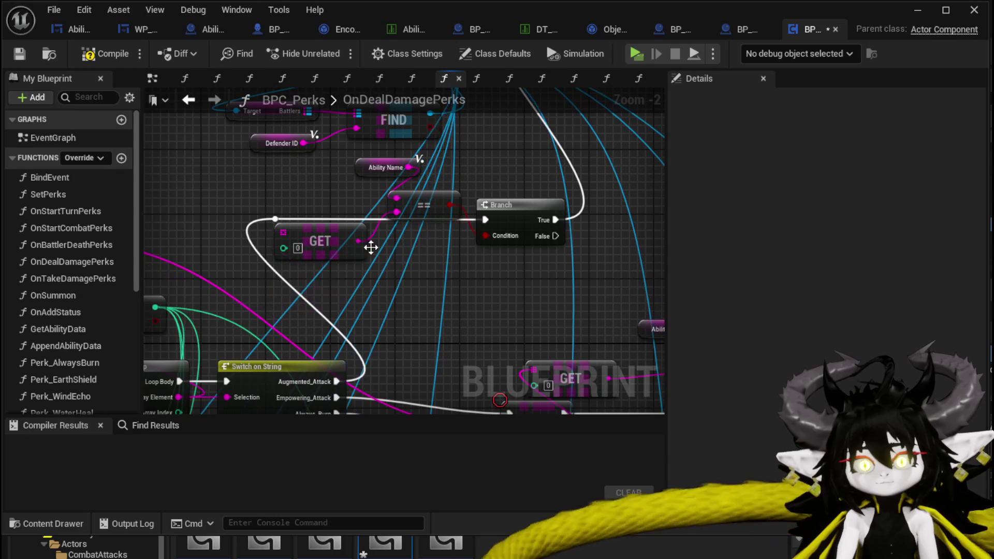
pyautogui.moveTo(396, 256)
pyautogui.mouseDown()
pyautogui.moveTo(342, 319)
pyautogui.moveTo(290, 321)
pyautogui.mouseUp()
pyautogui.moveTo(323, 233)
pyautogui.mouseDown()
pyautogui.moveTo(419, 212)
pyautogui.moveTo(433, 147)
pyautogui.mouseUp()
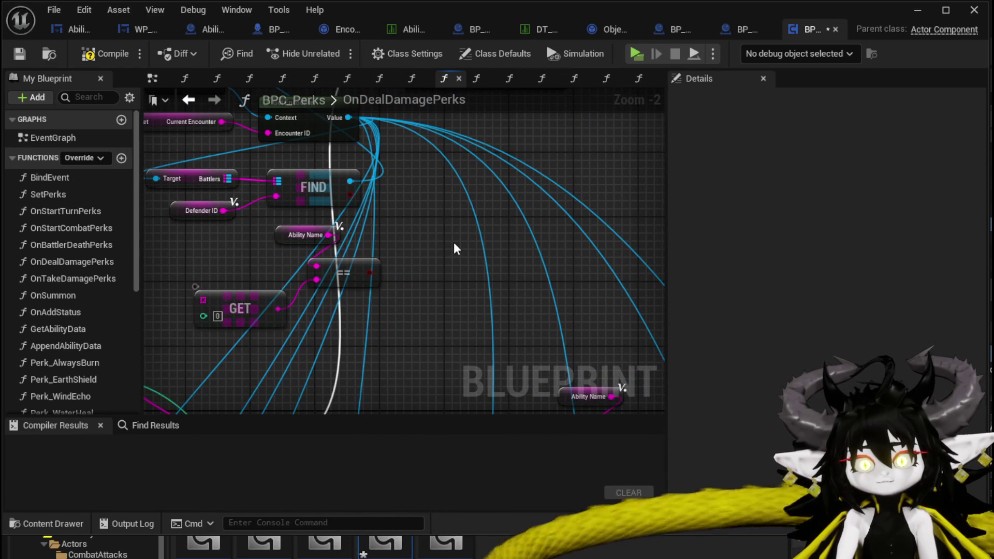
# Step: Delete the Ability Name getter node near Get Encounter and Get Game Mode
pyautogui.moveTo(352, 279); pyautogui.dragTo(391, 334)
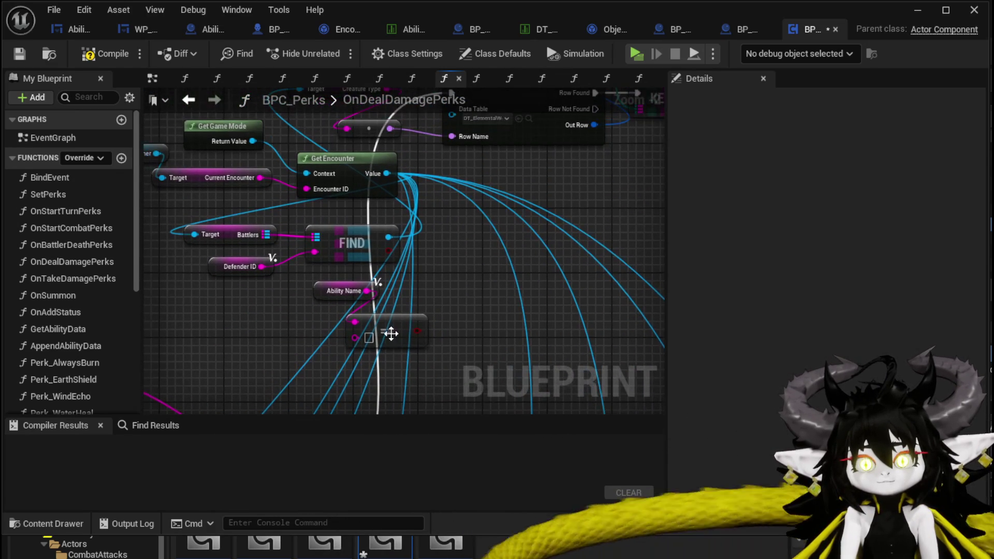
pyautogui.click(344, 290)
pyautogui.press('Delete')
pyautogui.moveTo(214, 302); pyautogui.dragTo(258, 369)
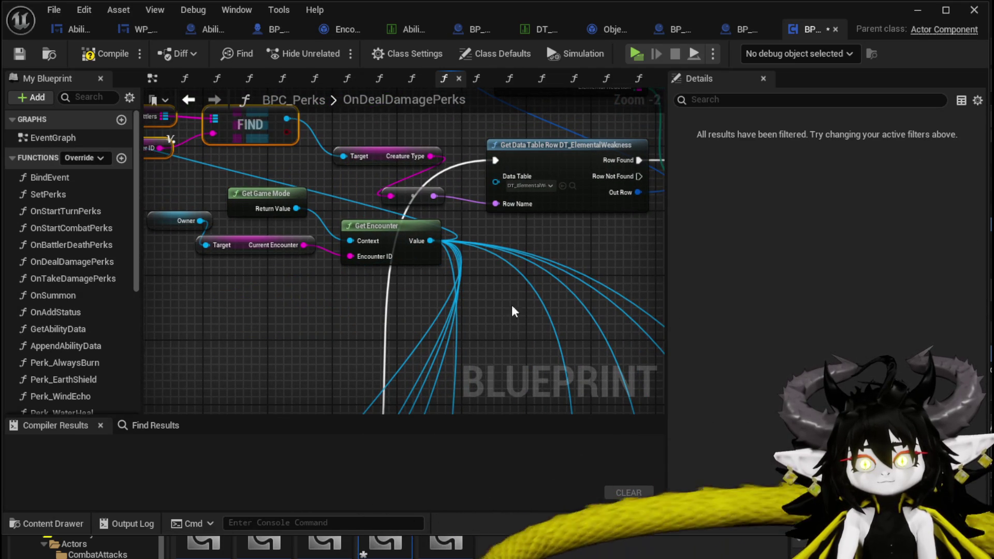
pyautogui.moveTo(623, 247); pyautogui.dragTo(284, 260)
pyautogui.scroll(-1, 311, 264)
pyautogui.moveTo(344, 271)
pyautogui.mouseDown()
pyautogui.moveTo(326, 385)
pyautogui.moveTo(434, 307)
pyautogui.mouseUp()
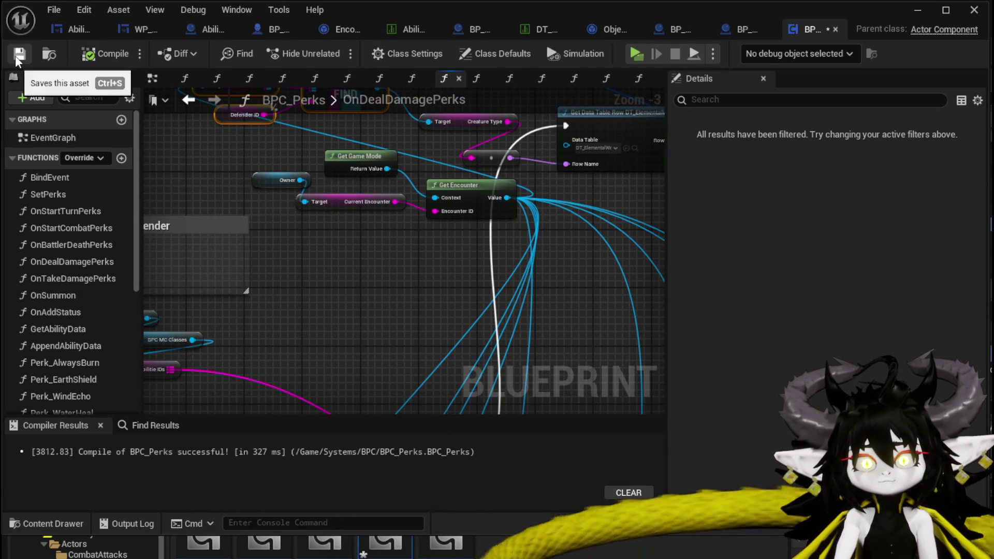
pyautogui.click(918, 10)
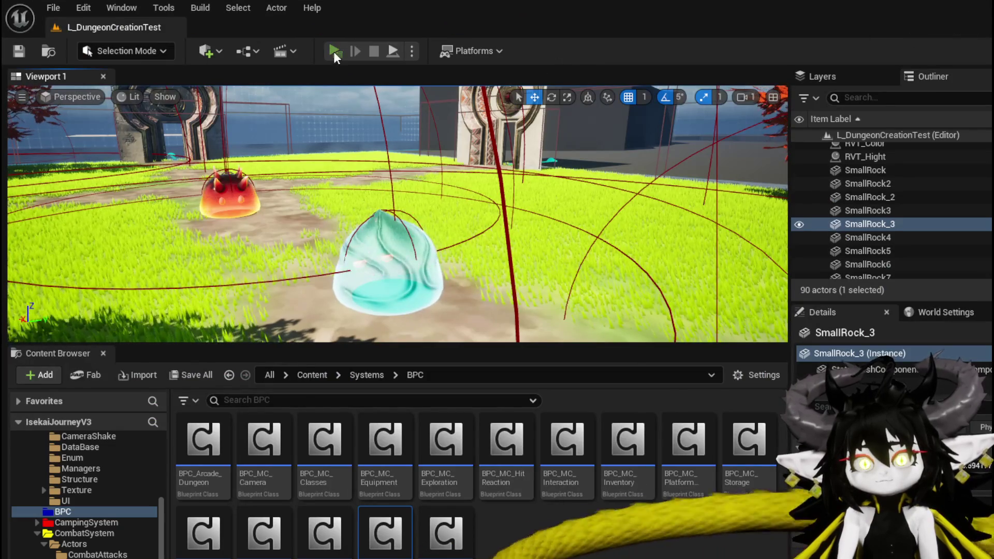
pyautogui.click(334, 51)
pyautogui.press('w')
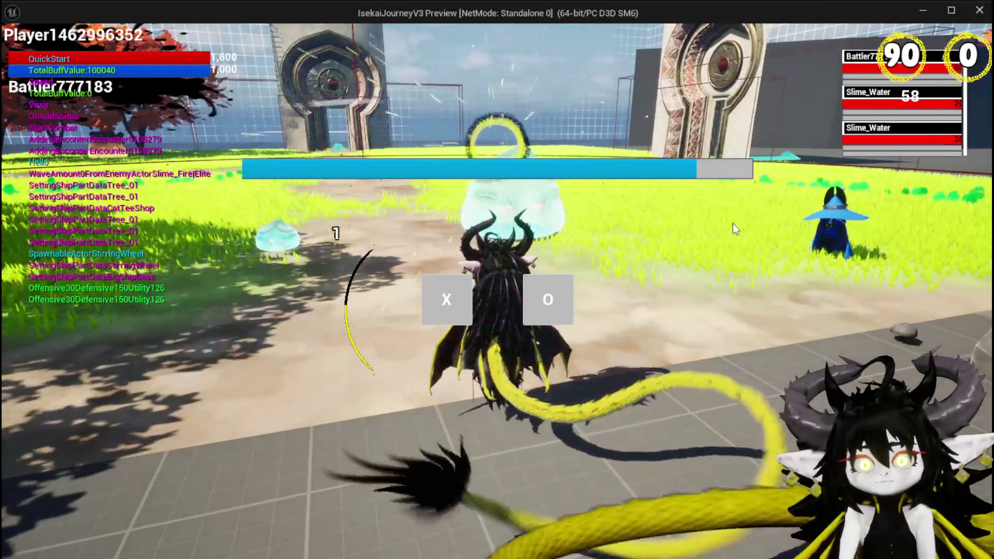
pyautogui.click(465, 282)
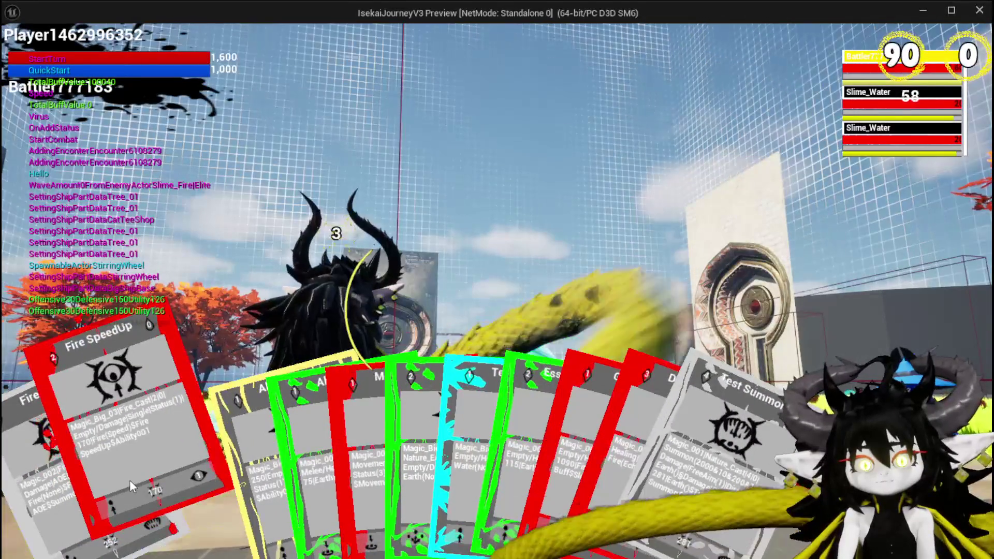
pyautogui.click(130, 480)
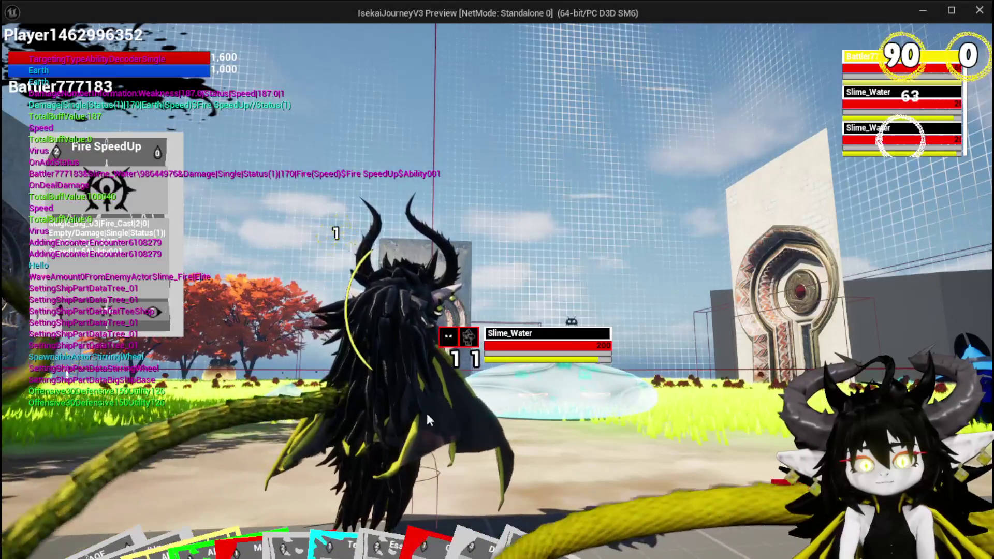
pyautogui.click(140, 503)
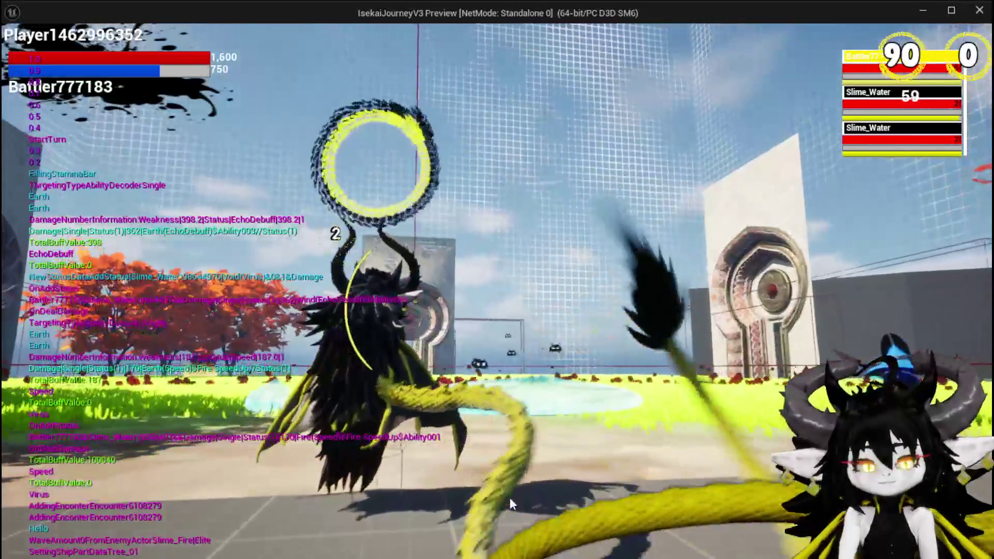
pyautogui.hotkey('alt', 'Tab')
pyautogui.press('Escape')
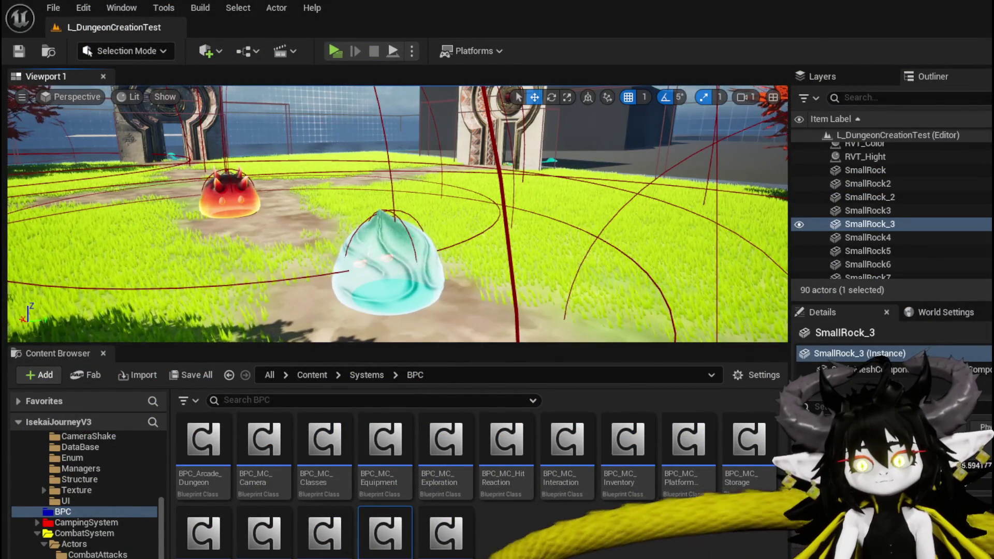
# Step: Move the Ability Name, ==, GET, KEYS and Branch node group up and right in BPC_Perks
pyautogui.hotkey('alt', 'Tab')
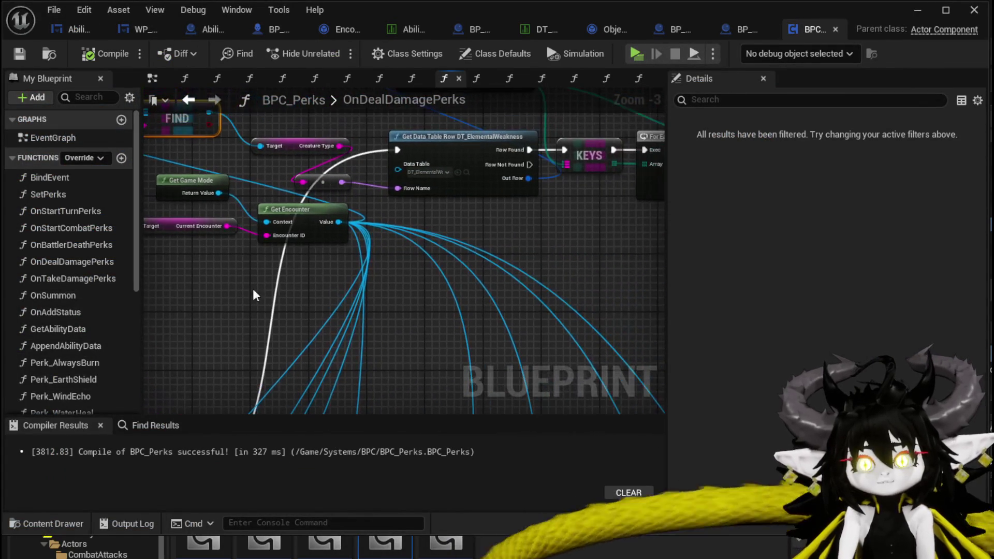
pyautogui.moveTo(466, 249); pyautogui.dragTo(300, 264)
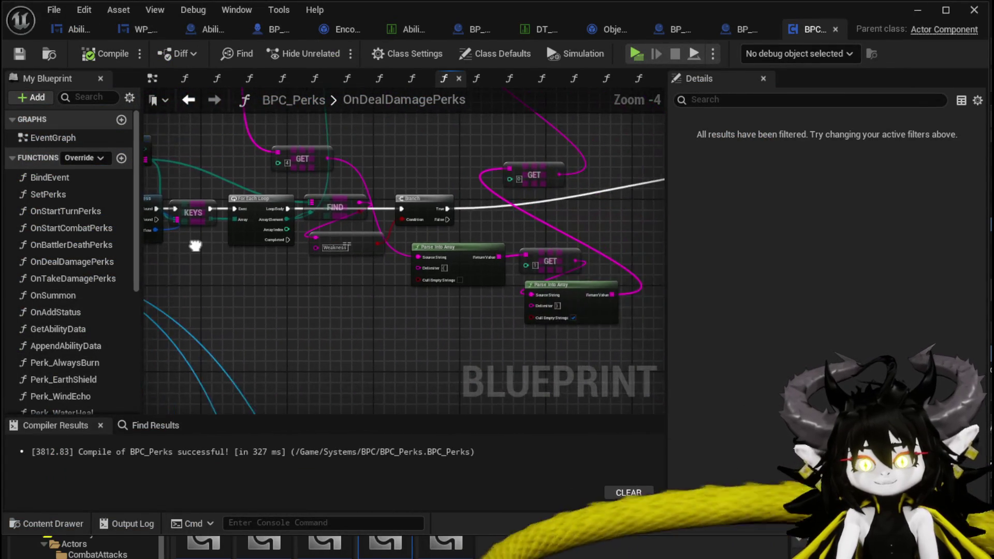
pyautogui.moveTo(195, 246); pyautogui.dragTo(171, 239)
pyautogui.scroll(-2, 328, 259)
pyautogui.moveTo(328, 259)
pyautogui.mouseDown()
pyautogui.moveTo(399, 229)
pyautogui.moveTo(396, 238)
pyautogui.moveTo(337, 165)
pyautogui.moveTo(290, 140)
pyautogui.mouseUp()
pyautogui.scroll(2, 445, 251)
pyautogui.scroll(2, 315, 196)
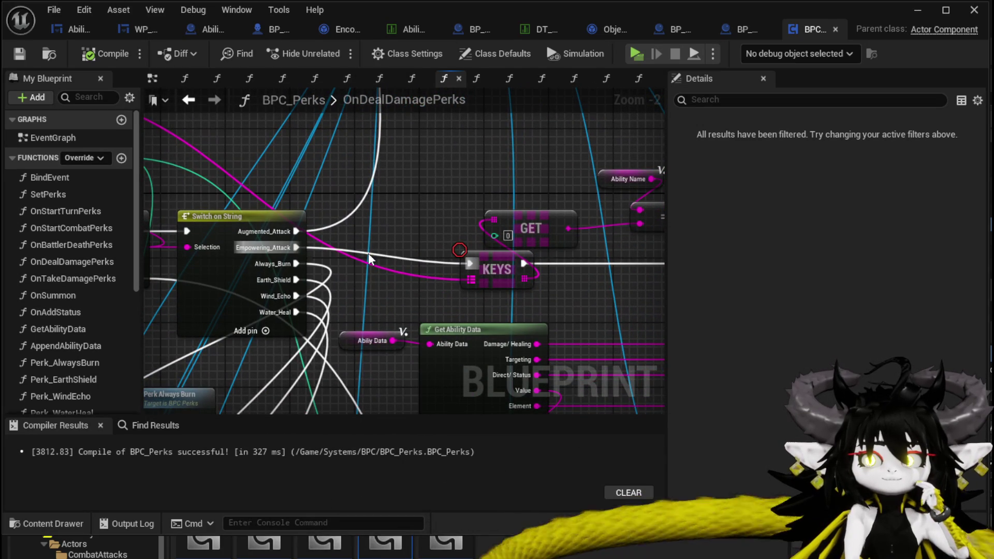
pyautogui.moveTo(437, 217)
pyautogui.mouseDown()
pyautogui.moveTo(289, 196)
pyautogui.moveTo(247, 229)
pyautogui.mouseUp()
pyautogui.moveTo(248, 186); pyautogui.dragTo(343, 256)
pyautogui.moveTo(510, 316); pyautogui.dragTo(510, 315)
pyautogui.moveTo(510, 287)
pyautogui.mouseDown()
pyautogui.moveTo(535, 255)
pyautogui.moveTo(466, 259)
pyautogui.moveTo(262, 219)
pyautogui.mouseUp()
# Step: Move the Get Ability Data, Append Ability Data and math nodes up and right
pyautogui.click(288, 246)
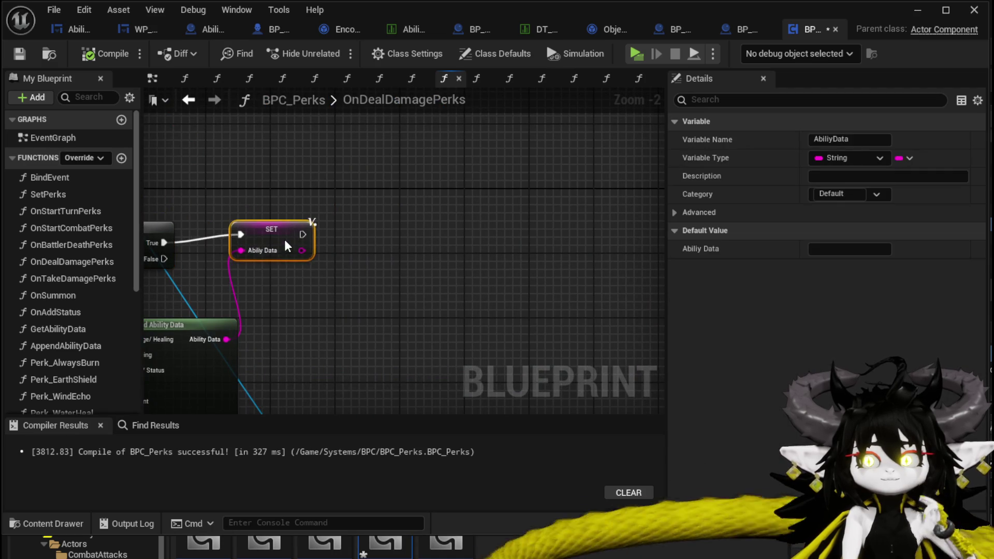
pyautogui.moveTo(289, 252); pyautogui.dragTo(533, 215)
pyautogui.moveTo(474, 239)
pyautogui.mouseDown()
pyautogui.moveTo(615, 220)
pyautogui.moveTo(615, 180)
pyautogui.mouseUp()
pyautogui.scroll(-1, 240, 199)
pyautogui.moveTo(650, 368); pyautogui.dragTo(511, 381)
pyautogui.moveTo(205, 216); pyautogui.dragTo(399, 196)
# Step: Lower the SET AbilityData node beside Parse Into Array and save BPC_Perks
pyautogui.moveTo(508, 254); pyautogui.dragTo(472, 189)
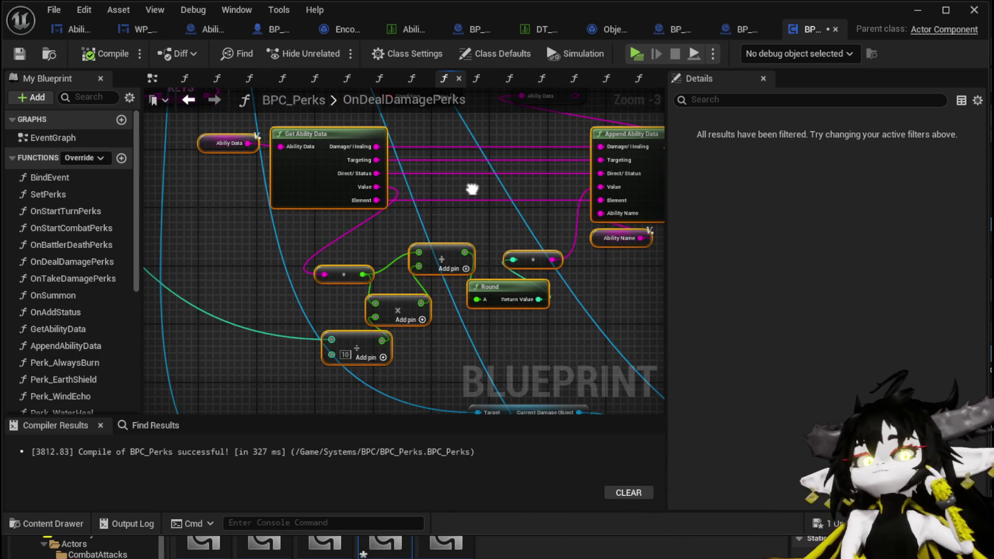
pyautogui.moveTo(472, 189); pyautogui.dragTo(515, 345)
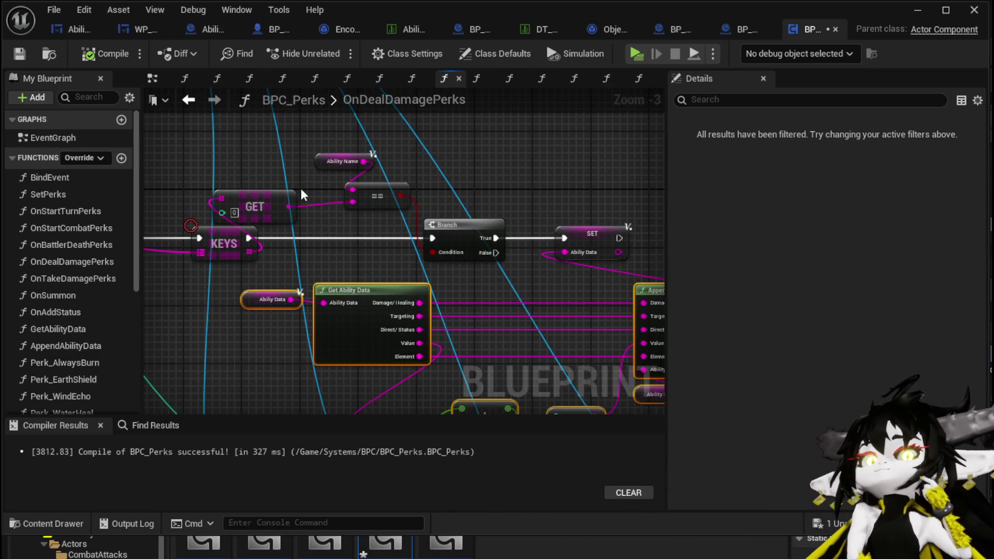
pyautogui.moveTo(315, 222)
pyautogui.mouseDown()
pyautogui.moveTo(406, 226)
pyautogui.moveTo(422, 328)
pyautogui.moveTo(356, 160)
pyautogui.moveTo(340, 151)
pyautogui.moveTo(324, 285)
pyautogui.moveTo(331, 231)
pyautogui.moveTo(340, 256)
pyautogui.moveTo(289, 255)
pyautogui.mouseUp()
pyautogui.scroll(-1, 406, 226)
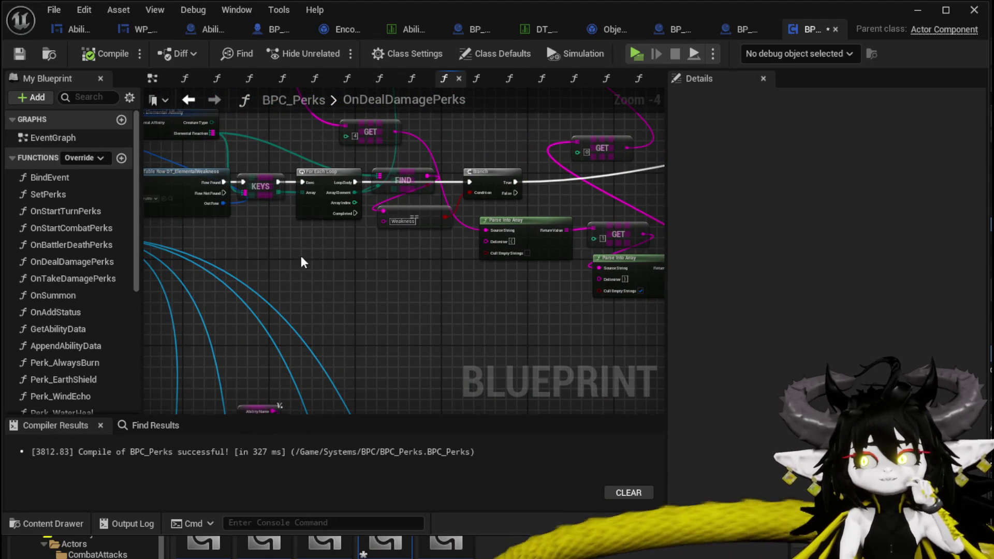
pyautogui.moveTo(387, 248); pyautogui.dragTo(287, 266)
pyautogui.moveTo(479, 218); pyautogui.dragTo(487, 260)
pyautogui.moveTo(350, 230)
pyautogui.mouseDown()
pyautogui.moveTo(387, 230)
pyautogui.moveTo(526, 348)
pyautogui.moveTo(334, 151)
pyautogui.moveTo(360, 246)
pyautogui.moveTo(493, 187)
pyautogui.moveTo(581, 251)
pyautogui.moveTo(345, 307)
pyautogui.mouseUp()
pyautogui.click(19, 53)
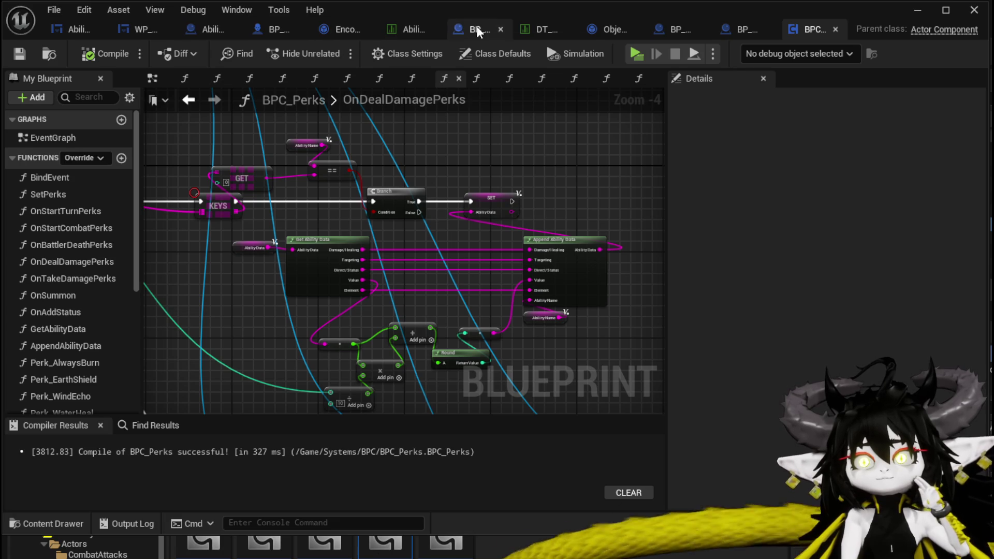
# Step: Drill from CalculateValue through Calculate Direct Damage into the Calculate Elemental Affinity graph
pyautogui.click(610, 28)
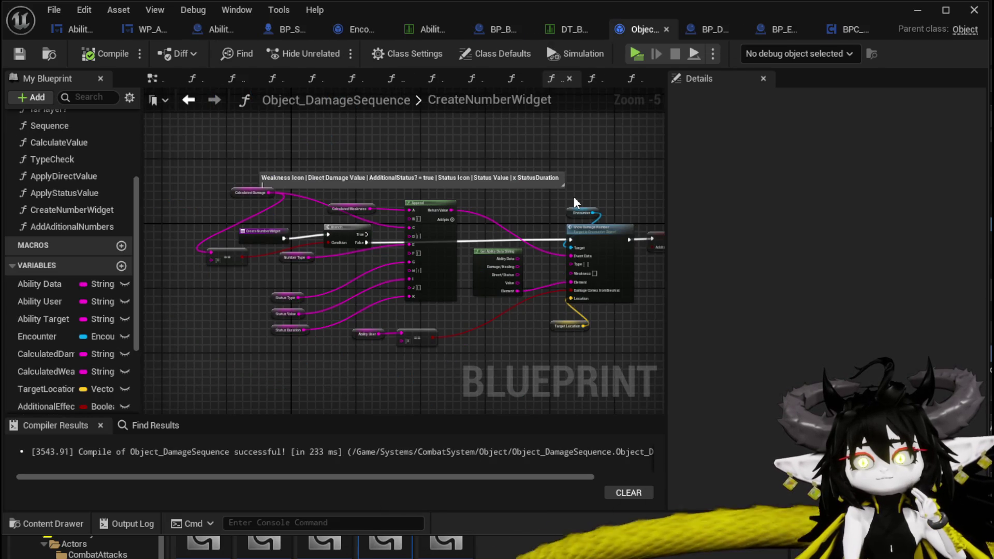
pyautogui.scroll(2, 444, 175)
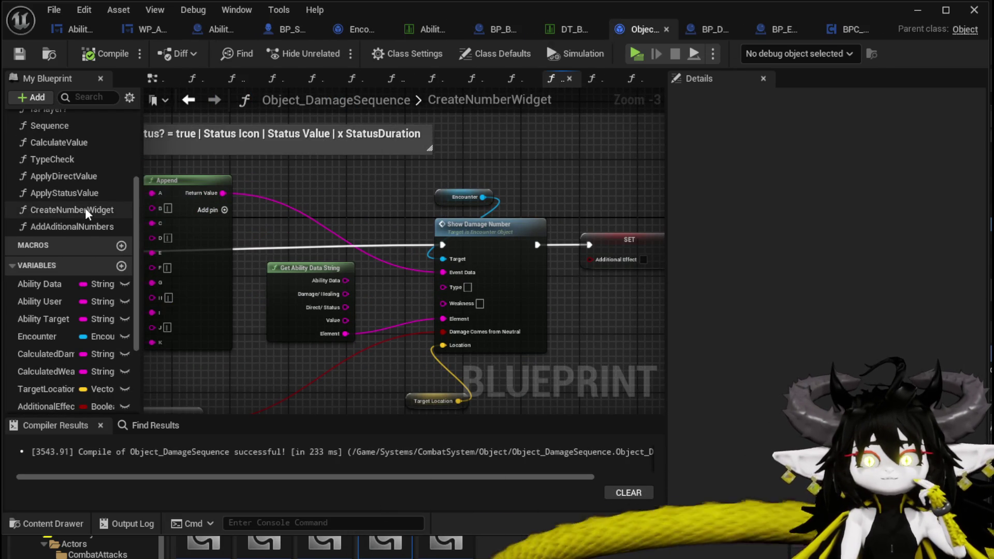
pyautogui.scroll(5, 83, 228)
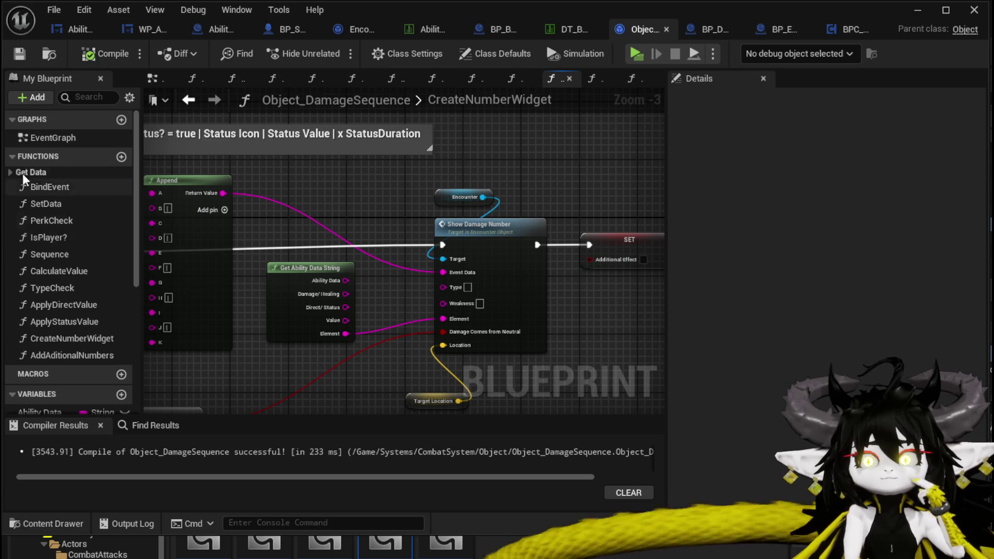
pyautogui.doubleClick(83, 272)
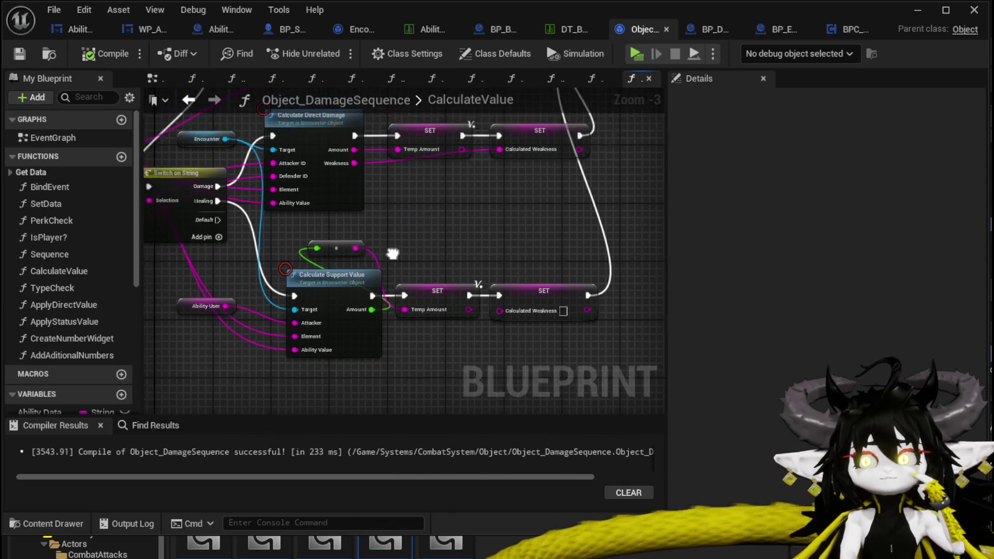
pyautogui.doubleClick(337, 207)
pyautogui.scroll(-3, 429, 223)
pyautogui.scroll(4, 434, 207)
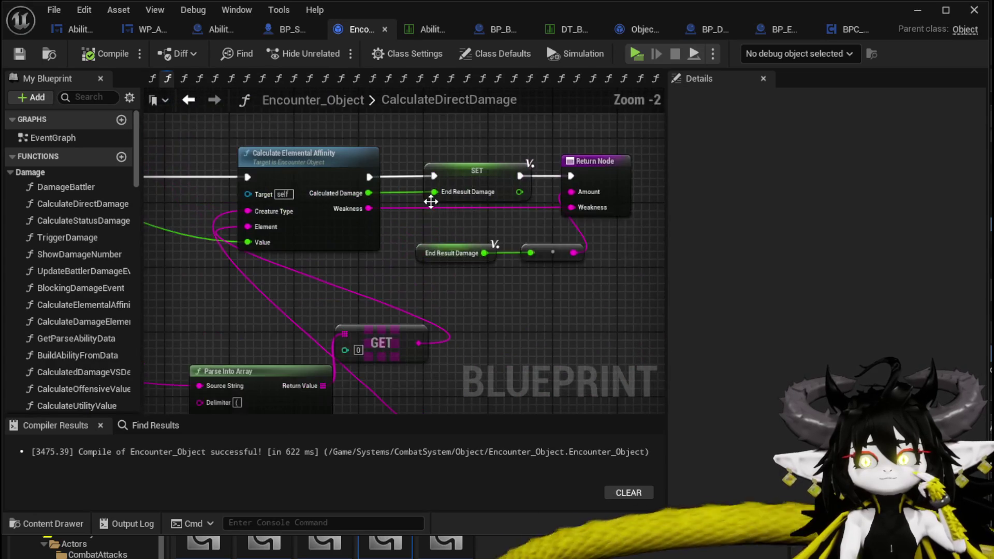
pyautogui.doubleClick(313, 160)
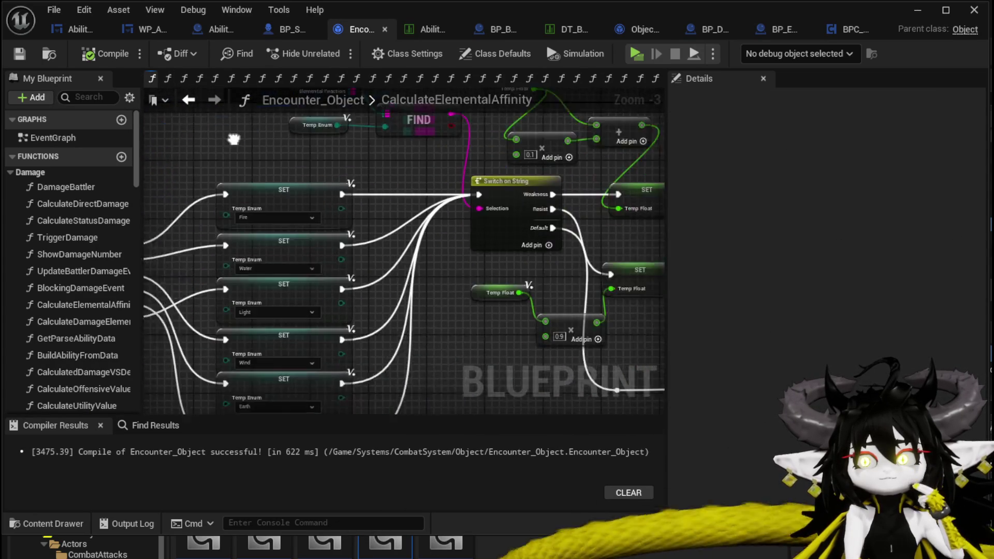
# Step: Shift the Break, Temp Enum and FIND nodes left and save Encounter_Object
pyautogui.moveTo(502, 147)
pyautogui.mouseDown()
pyautogui.moveTo(408, 200)
pyautogui.moveTo(408, 226)
pyautogui.moveTo(409, 178)
pyautogui.moveTo(400, 198)
pyautogui.mouseUp()
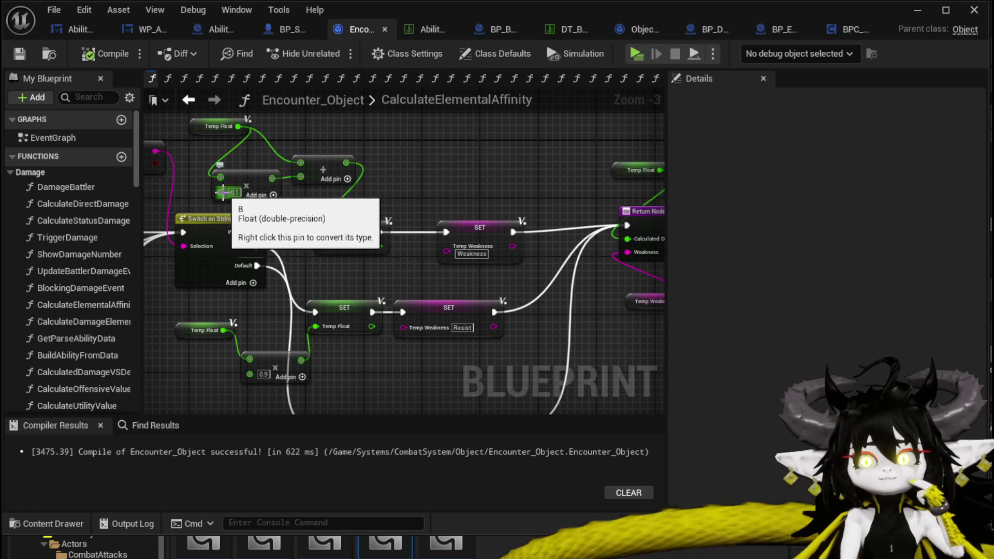
pyautogui.moveTo(410, 206)
pyautogui.mouseDown()
pyautogui.moveTo(153, 223)
pyautogui.moveTo(145, 234)
pyautogui.moveTo(452, 220)
pyautogui.mouseUp()
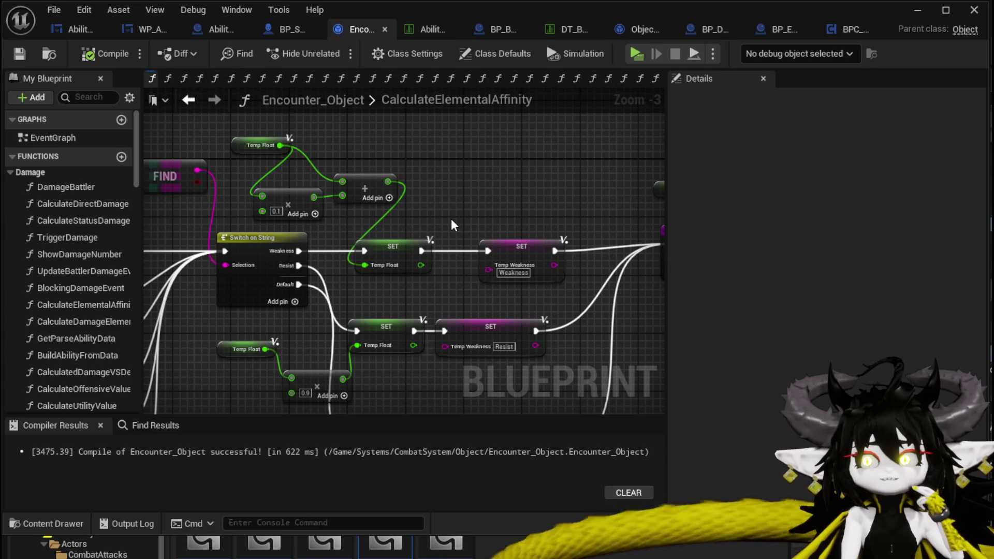
pyautogui.click(19, 54)
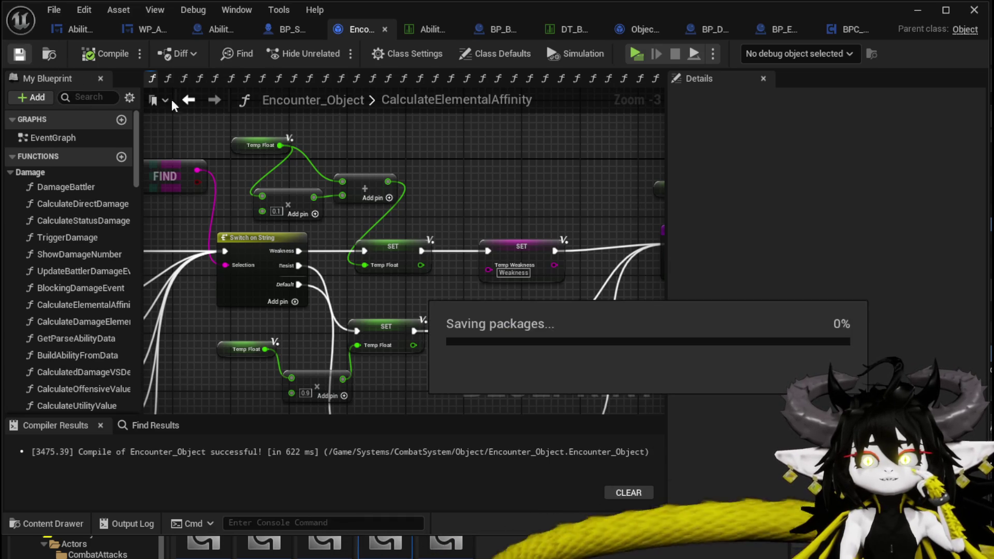
pyautogui.moveTo(364, 189); pyautogui.dragTo(365, 137)
pyautogui.moveTo(468, 299); pyautogui.dragTo(300, 193)
pyautogui.moveTo(461, 255); pyautogui.dragTo(337, 269)
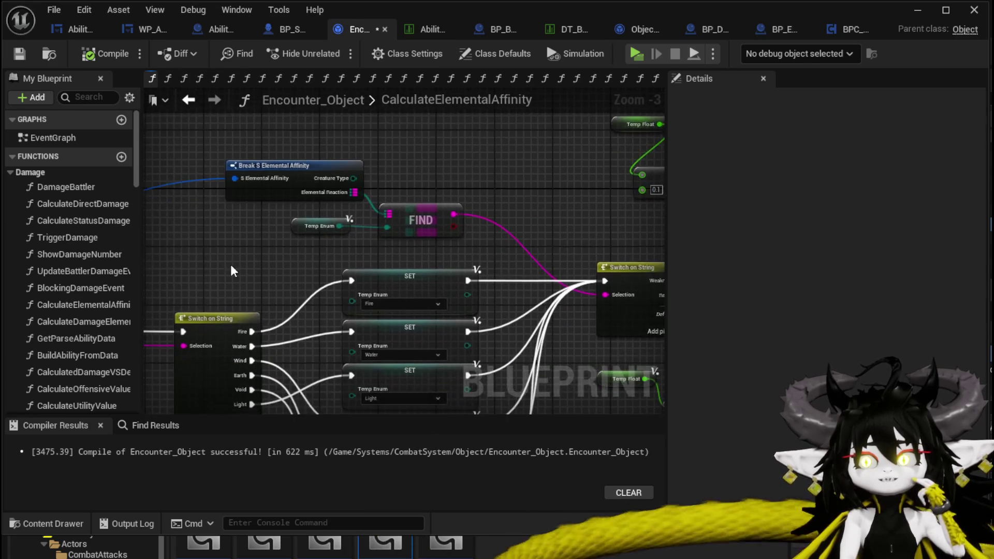
pyautogui.scroll(-1, 510, 181)
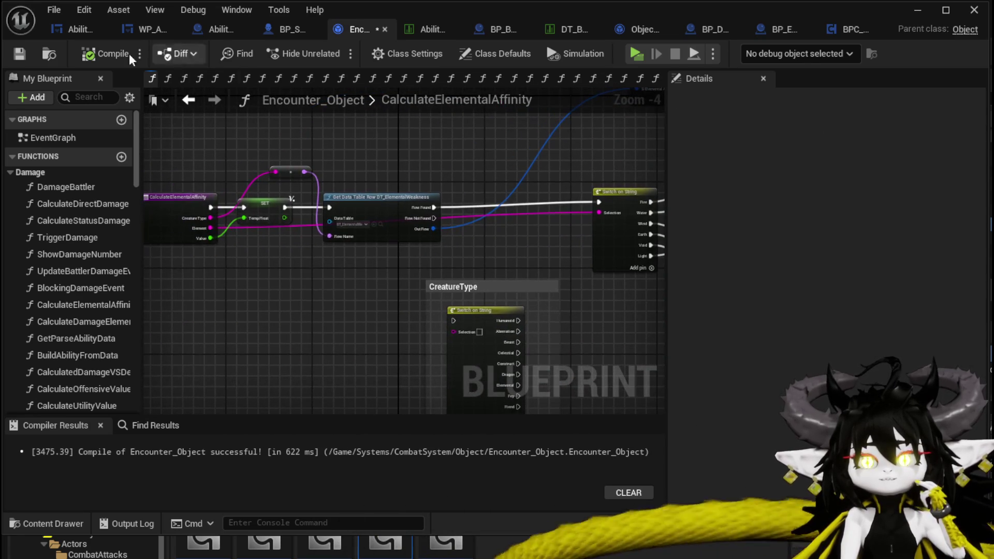
pyautogui.click(19, 54)
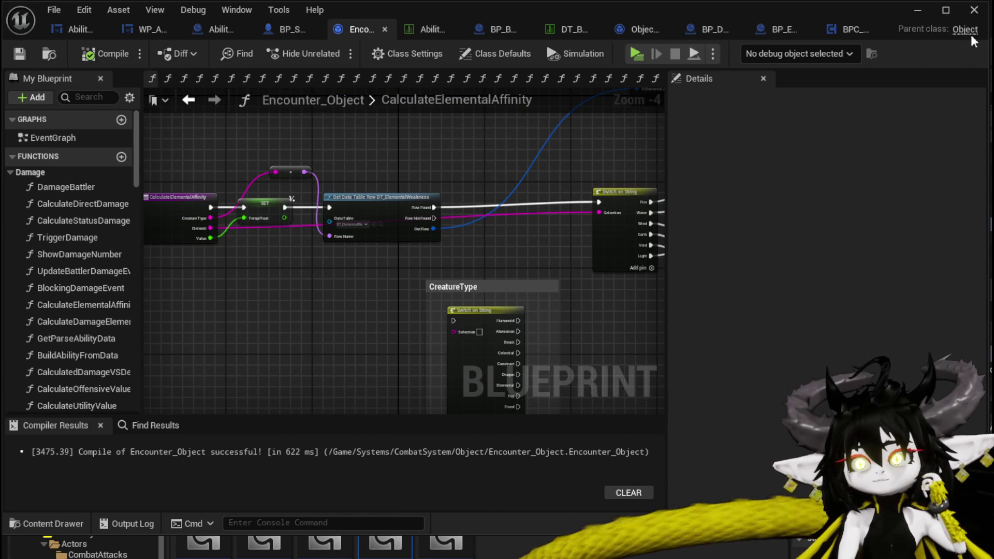
pyautogui.click(929, 13)
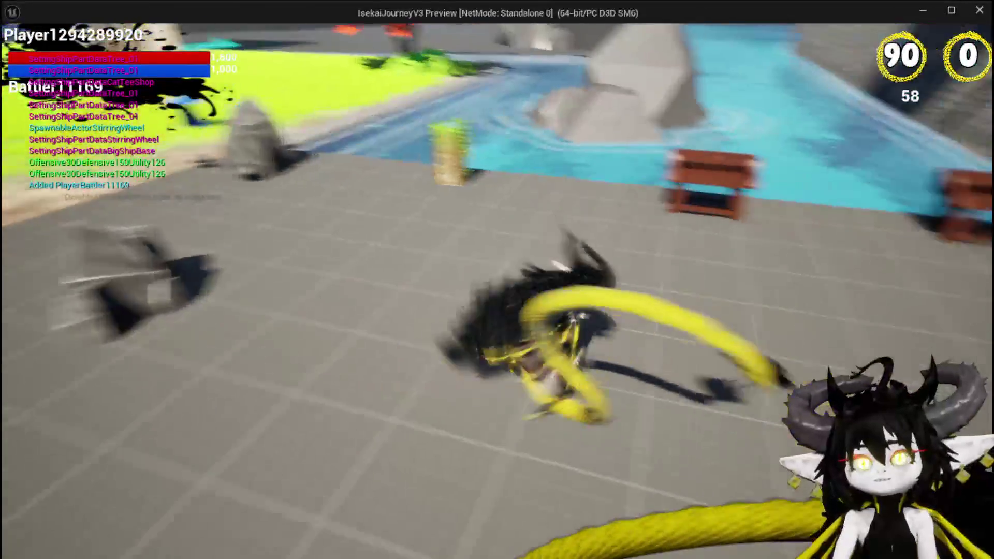
# Step: Rename the DefenceUp ability to 'Echo Buff' in the in-game ability editor and close it
pyautogui.press('Tab')
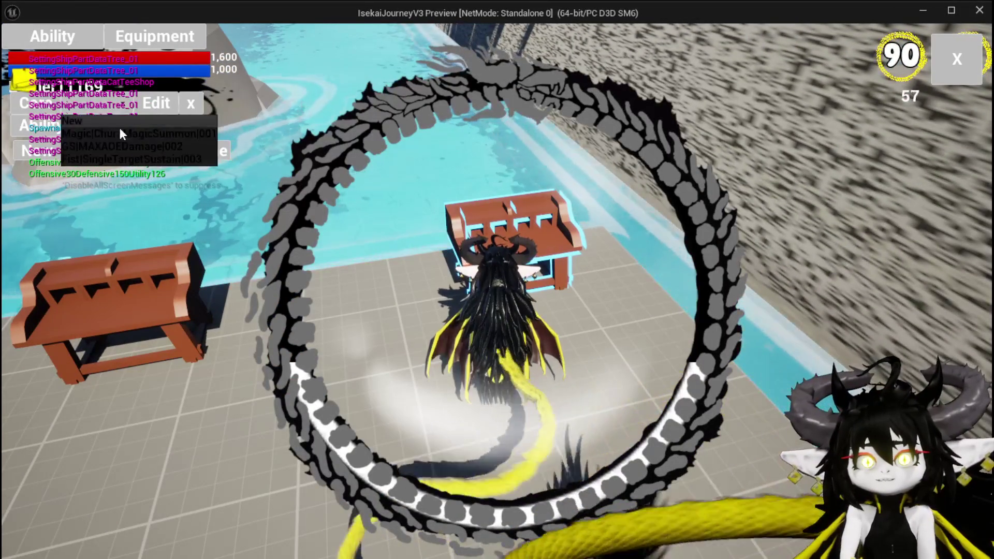
pyautogui.click(185, 132)
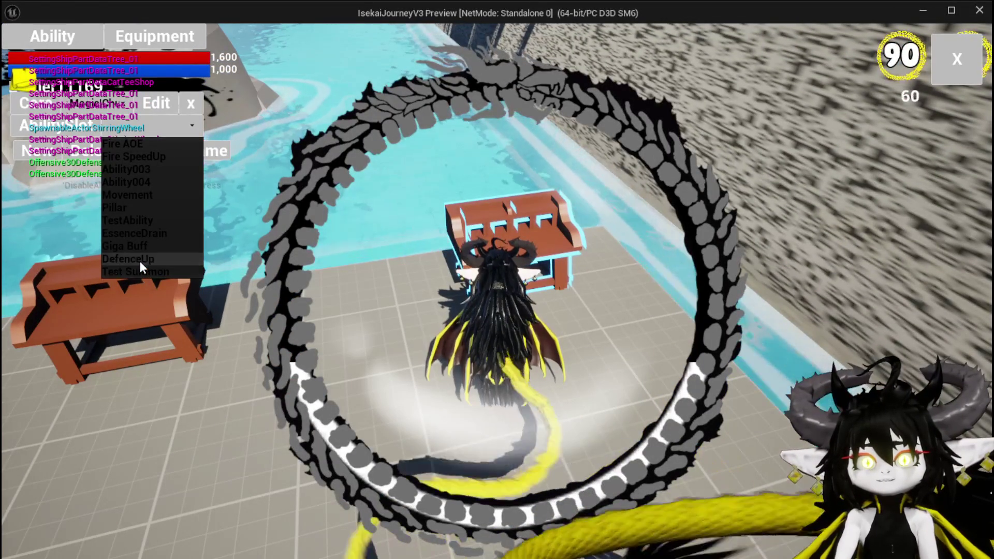
pyautogui.click(132, 257)
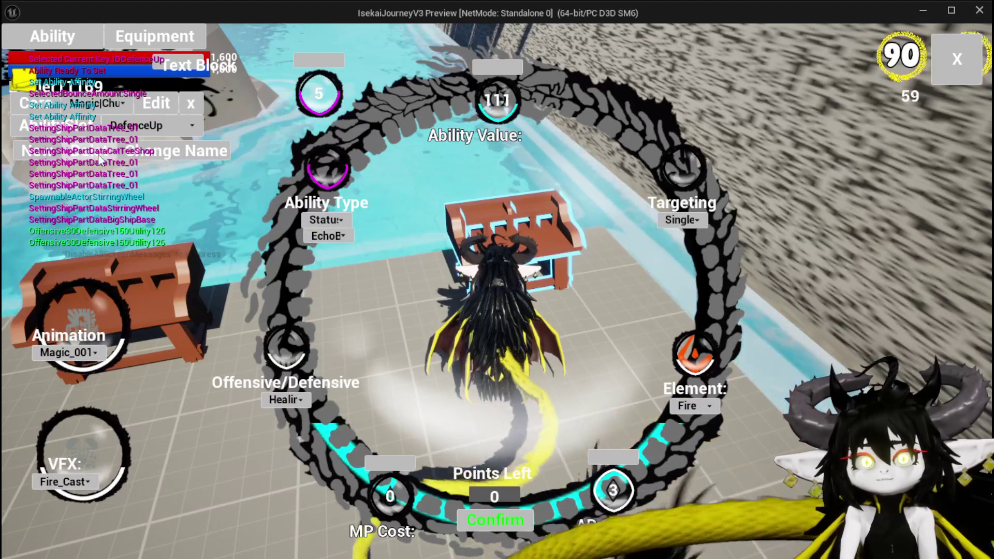
pyautogui.click(184, 155)
pyautogui.click(191, 171)
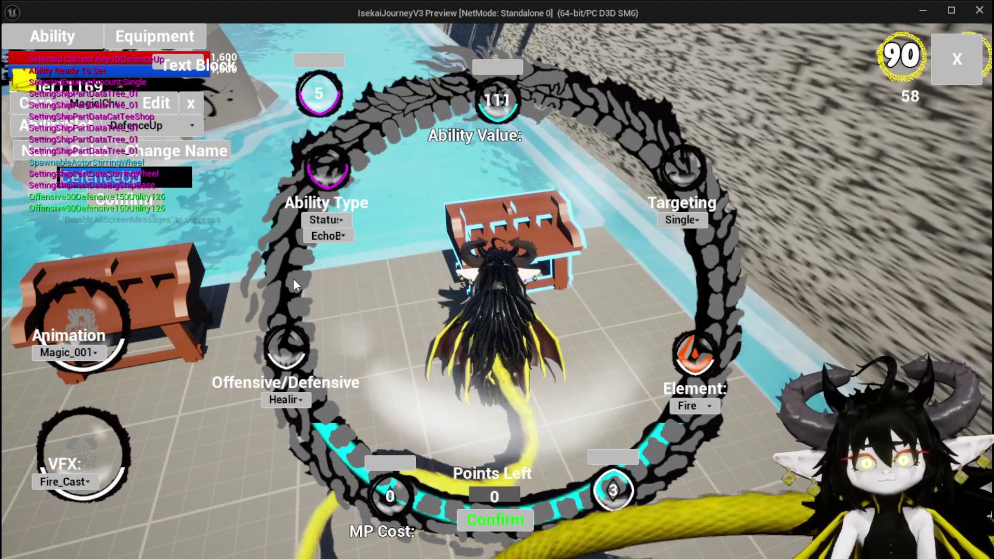
pyautogui.write('Ech')
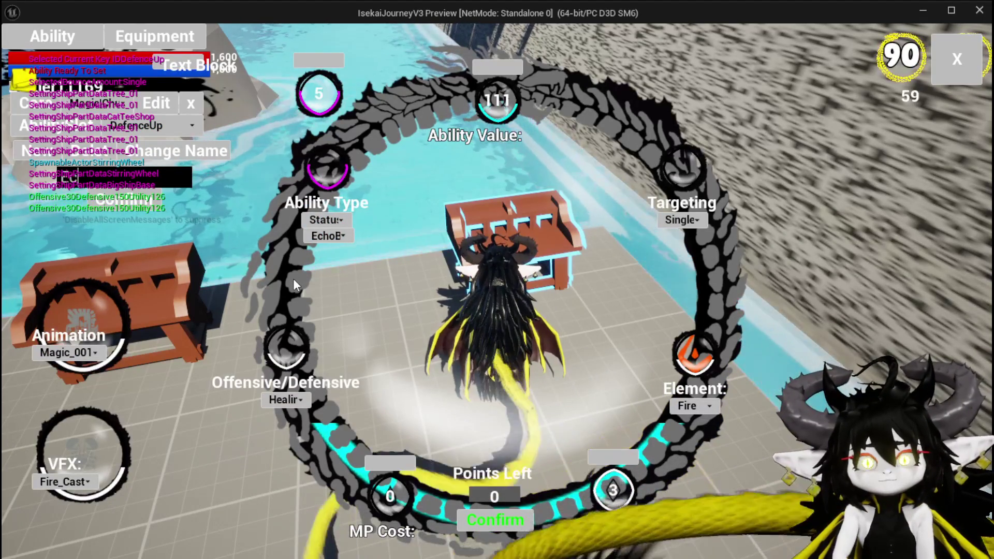
pyautogui.write('o')
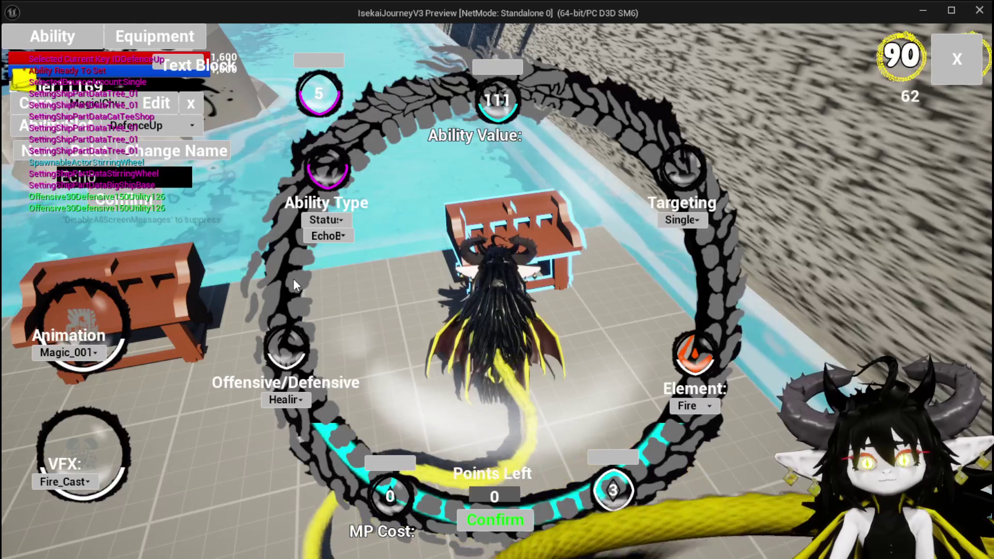
pyautogui.write(' Buff')
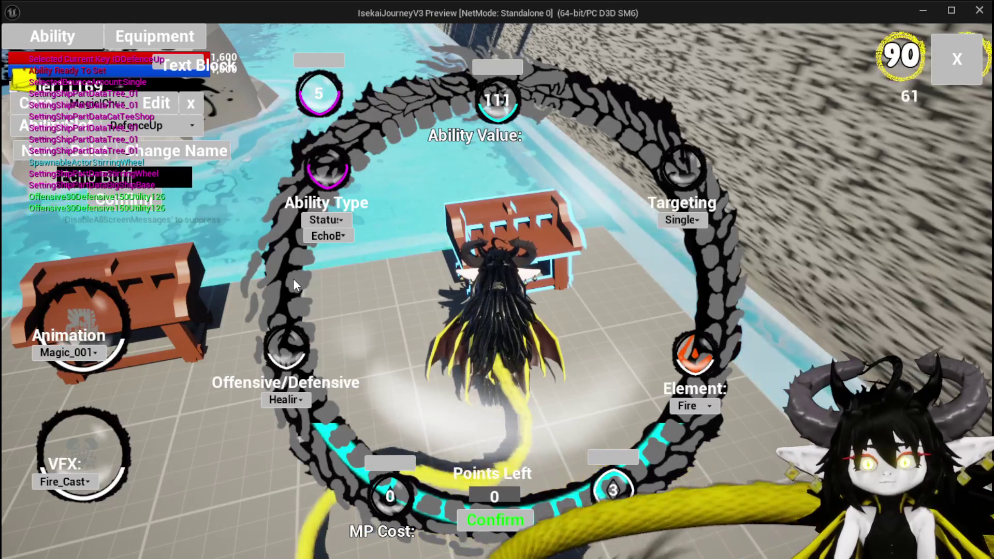
pyautogui.press('Return')
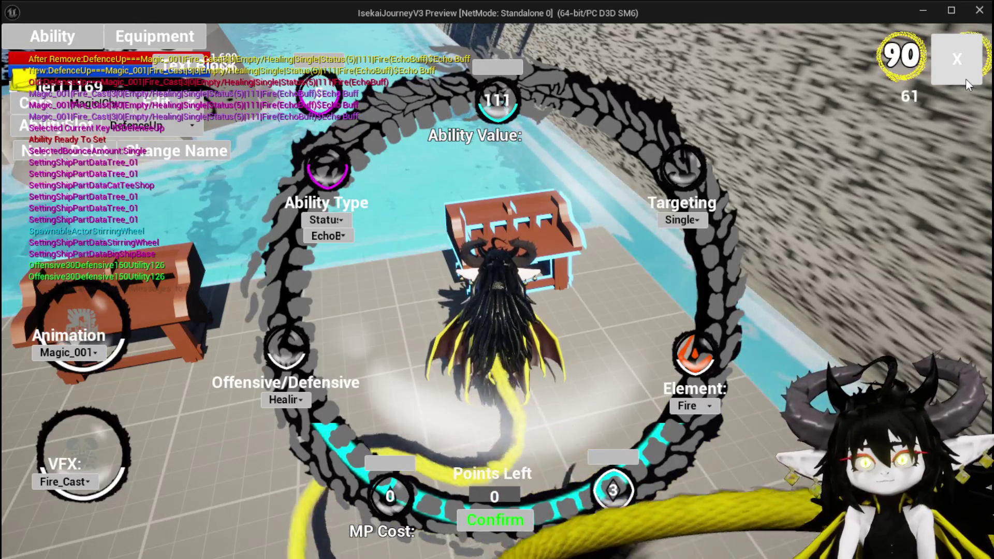
pyautogui.click(965, 78)
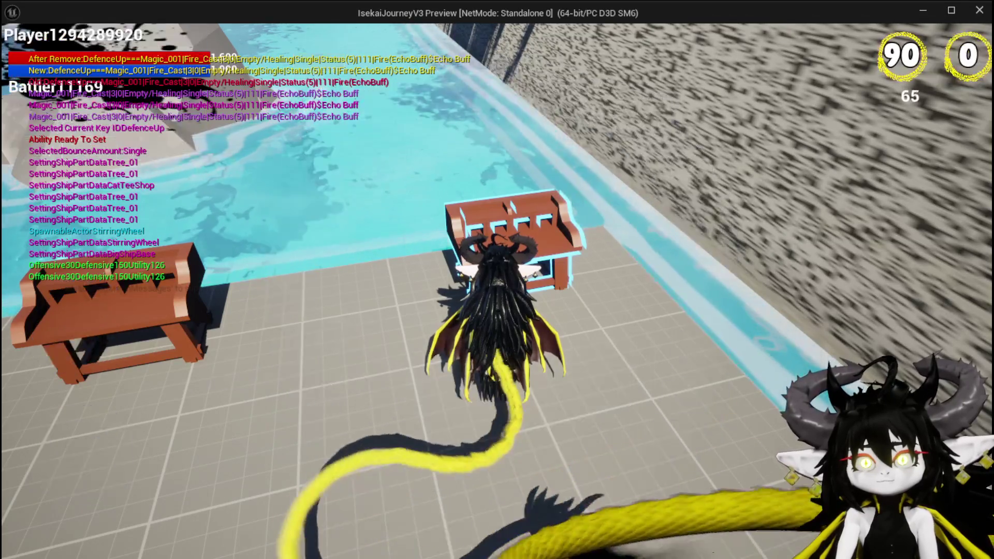
pyautogui.press('Tab')
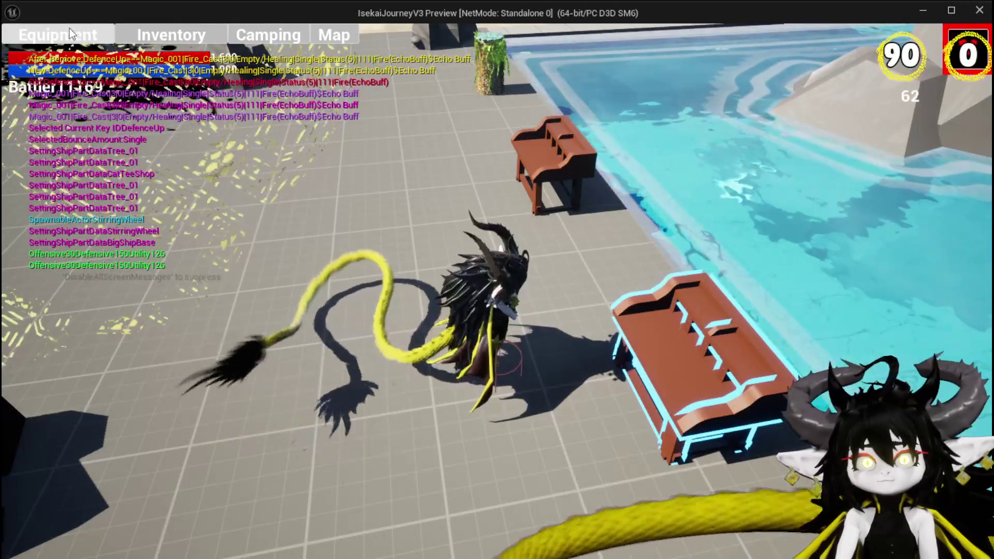
# Step: Find the Echo Buff card in the card hand, close the menu, and leap toward the grass
pyautogui.press('c')
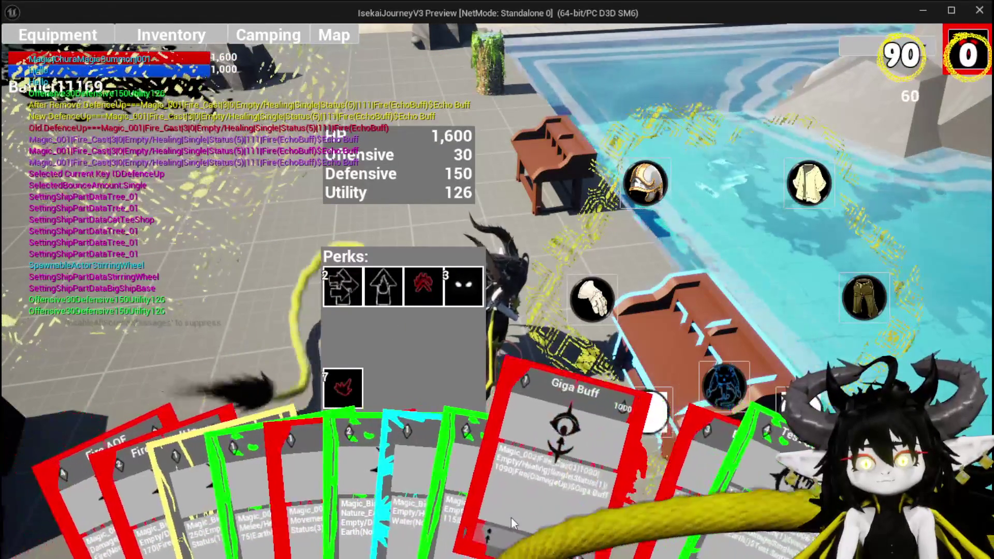
pyautogui.scroll(-1, 596, 456)
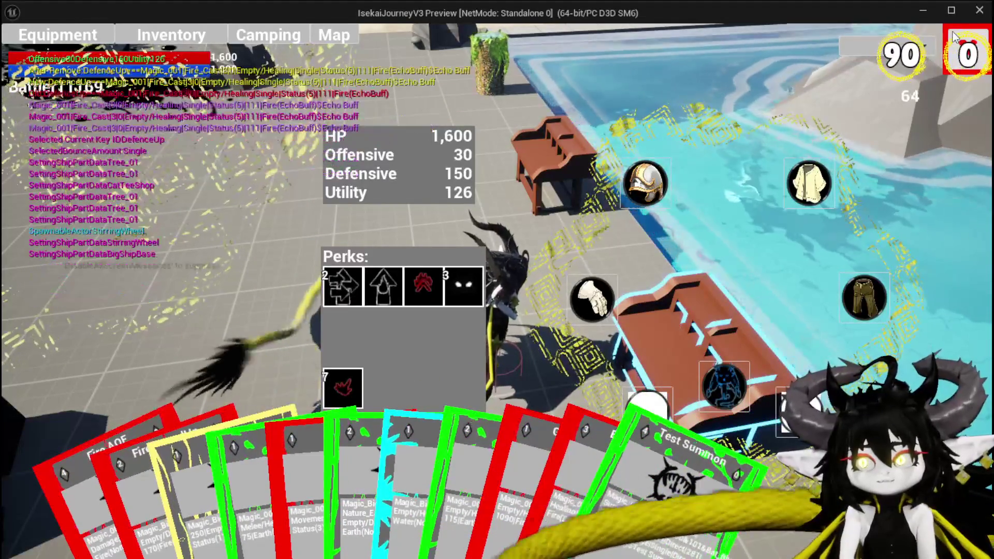
pyautogui.click(979, 77)
pyautogui.press('w')
pyautogui.press('space')
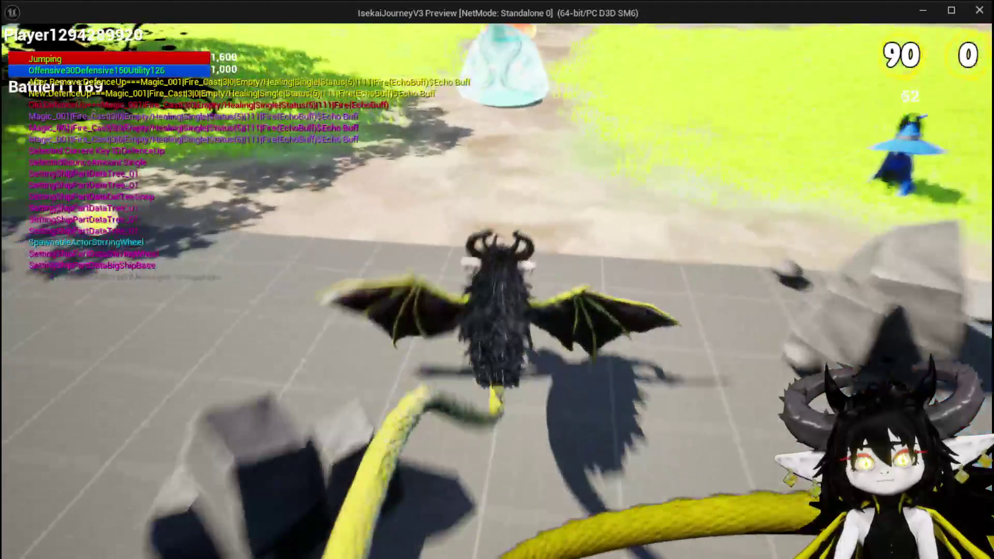
# Step: Cast a fire spell at the slime, accept the Slime_Water encounter, then stop the preview
pyautogui.press('1')
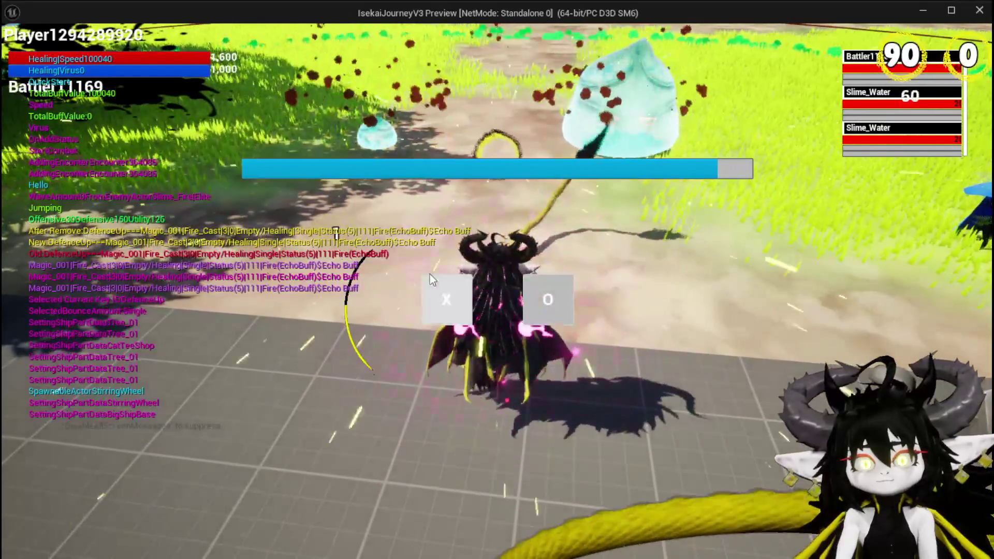
pyautogui.click(448, 291)
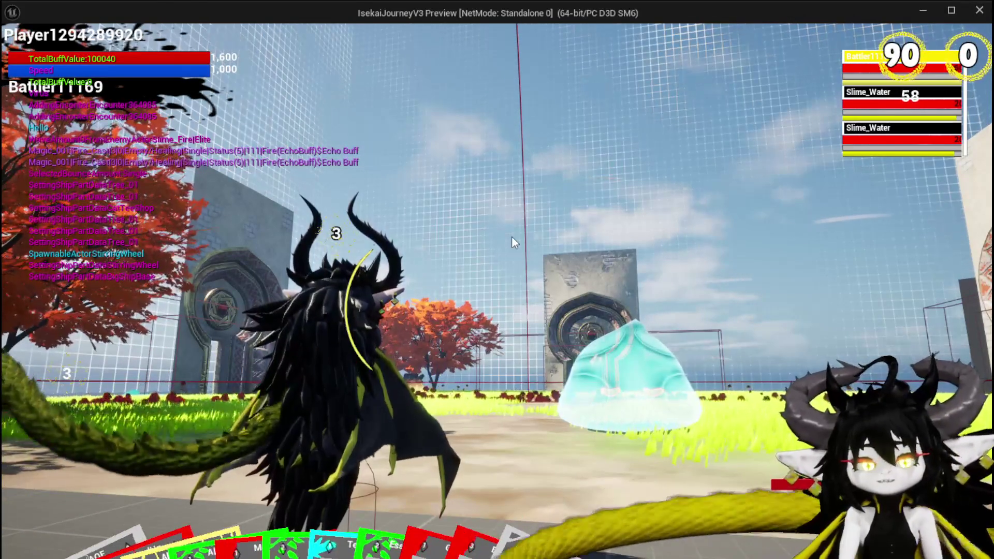
pyautogui.press('Escape')
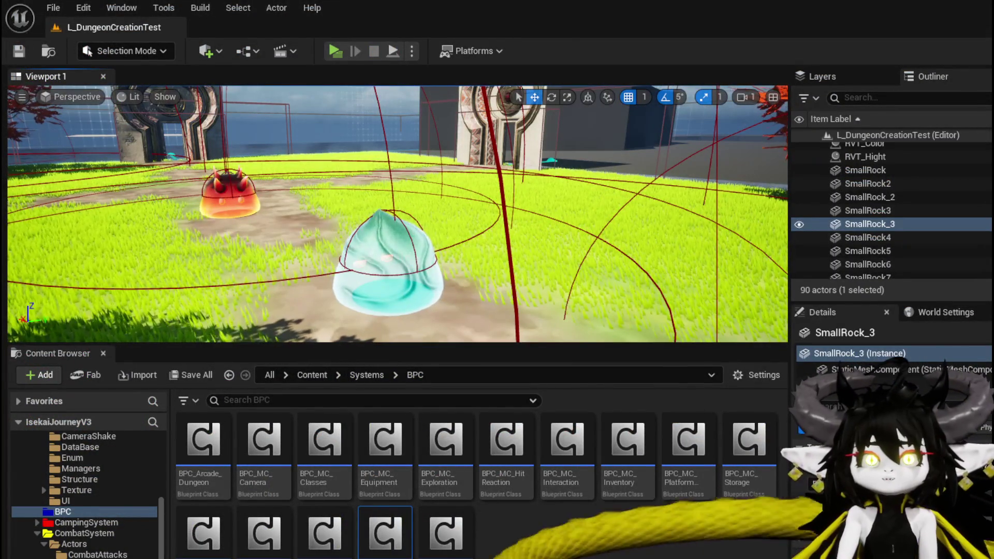
# Step: Select and frame BP_DC_Border4, then save the L_DungeonCreationTest level
pyautogui.click(342, 168)
pyautogui.press('f')
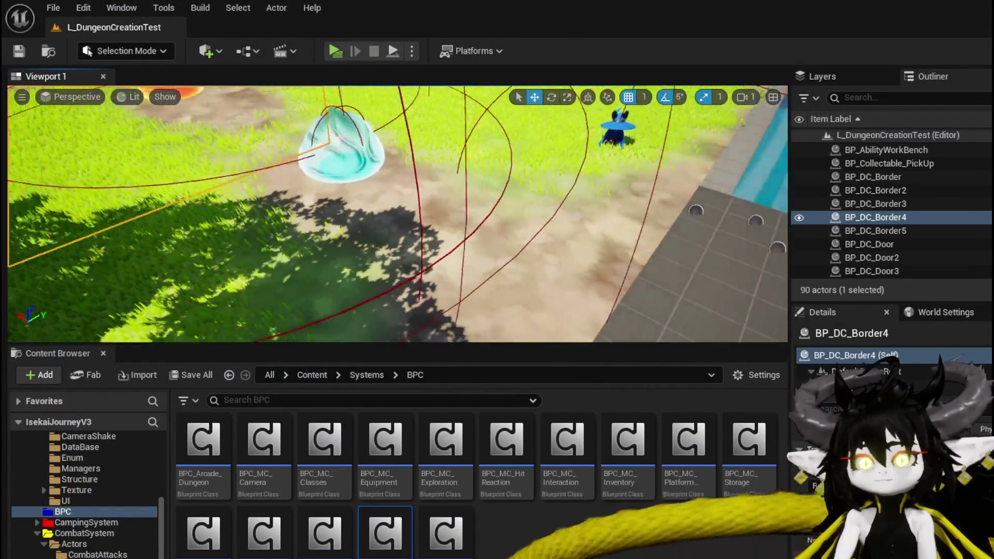
pyautogui.click(16, 50)
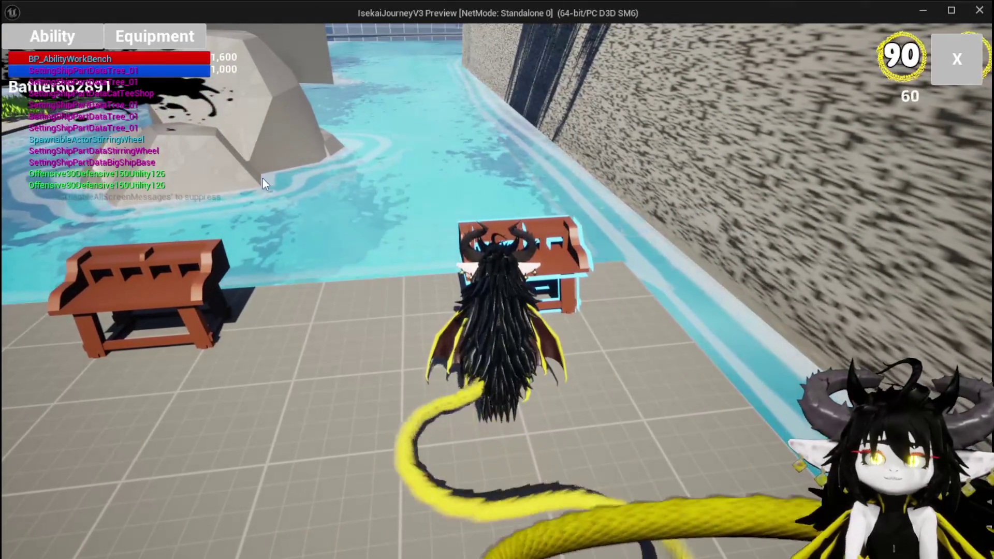
# Step: Pick the Fire AOE ability from the MagicSummon ability set in the workbench
pyautogui.press('e')
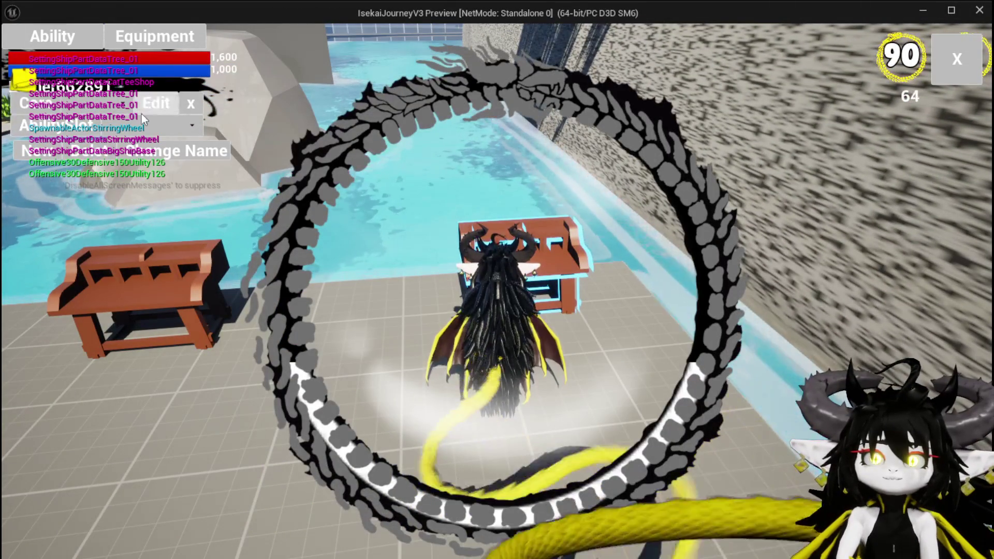
pyautogui.click(137, 128)
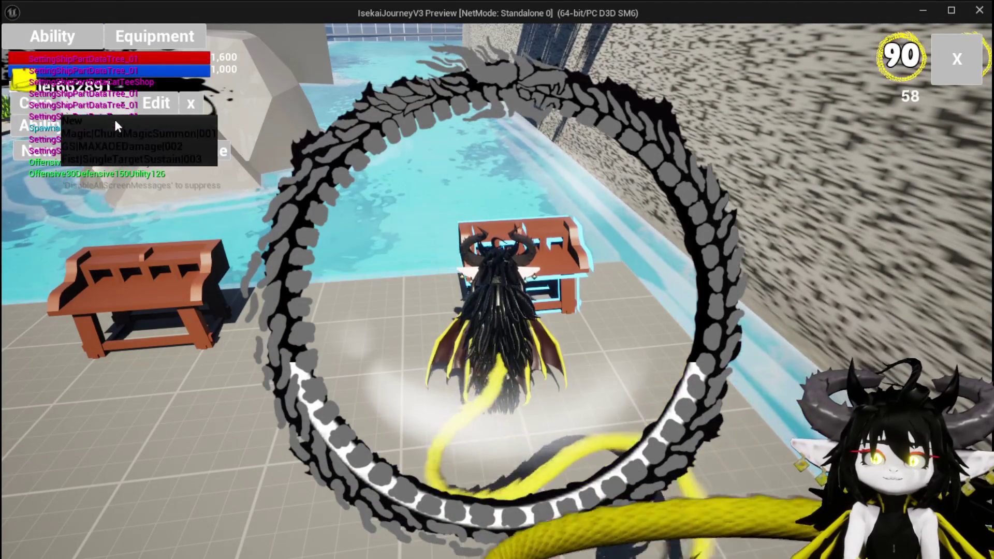
pyautogui.click(115, 133)
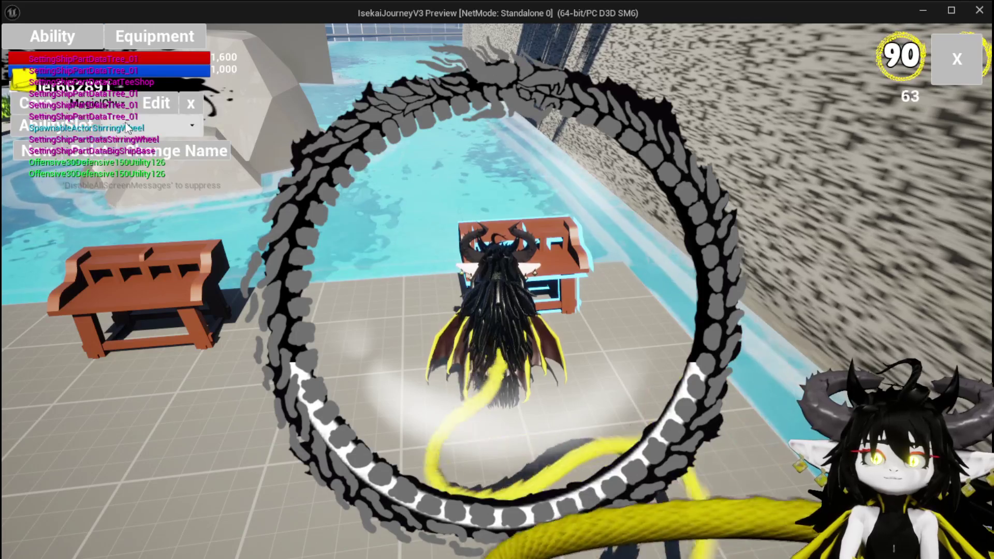
pyautogui.click(130, 127)
pyautogui.click(132, 145)
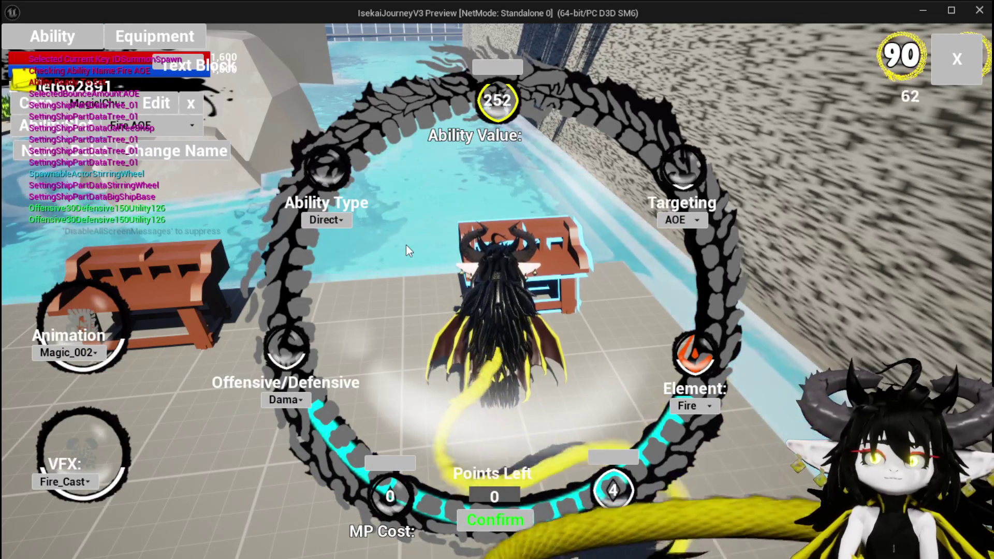
# Step: Change Fire AOE's Ability Type from Direct to Status and close the editor
pyautogui.click(702, 406)
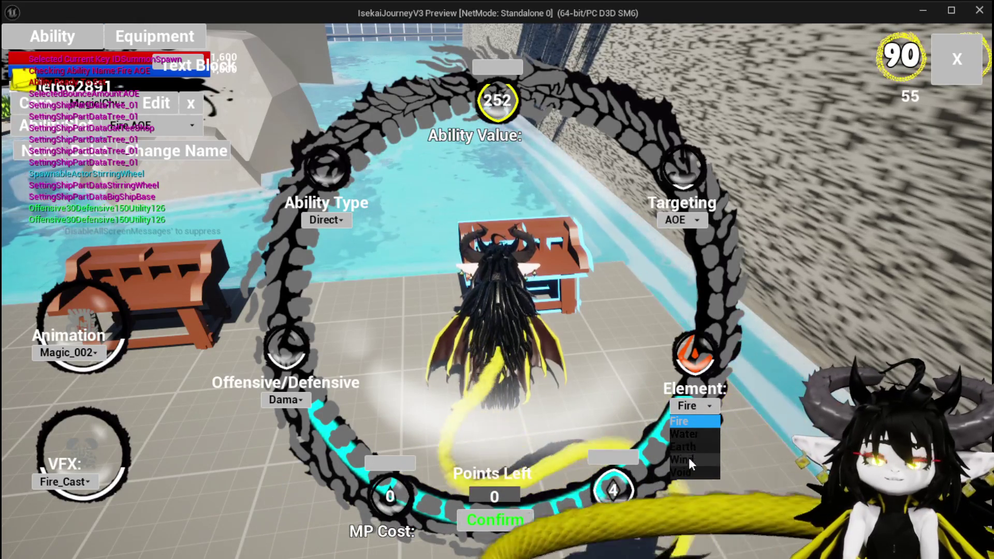
pyautogui.click(327, 223)
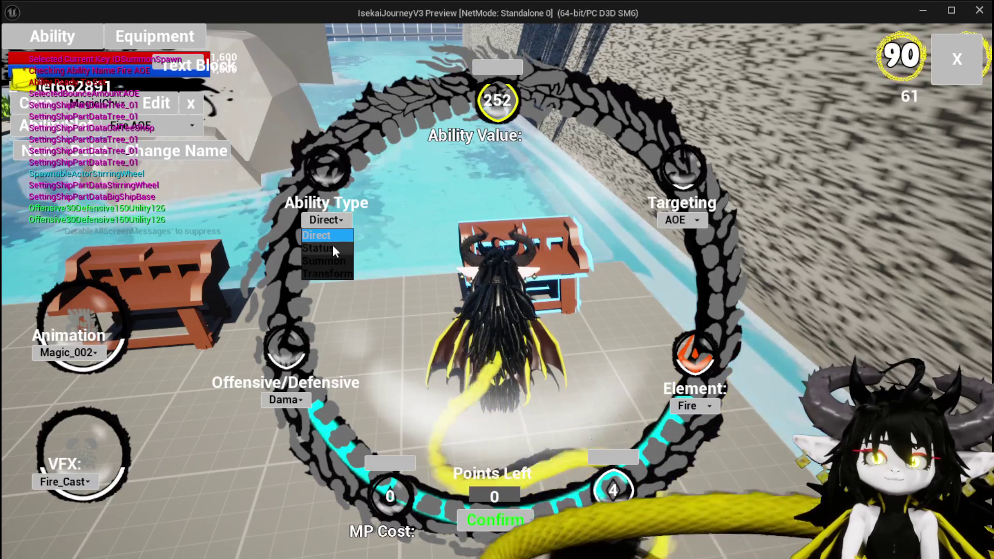
pyautogui.click(332, 244)
pyautogui.click(331, 237)
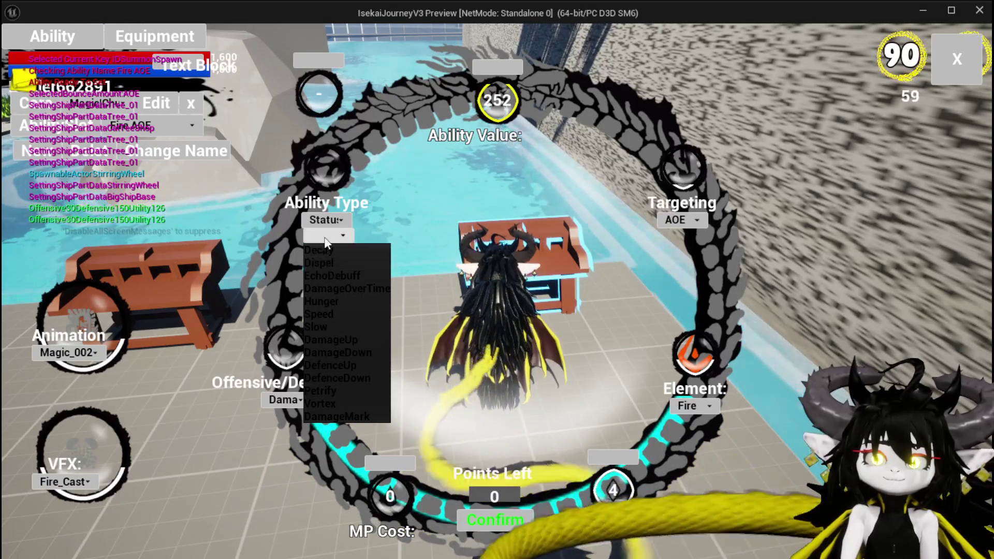
pyautogui.click(401, 232)
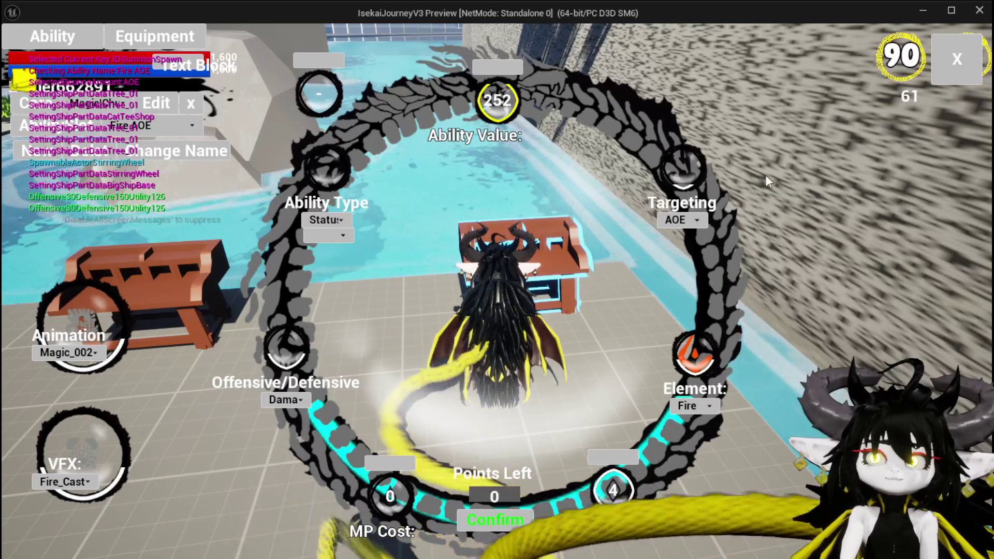
pyautogui.press('Escape')
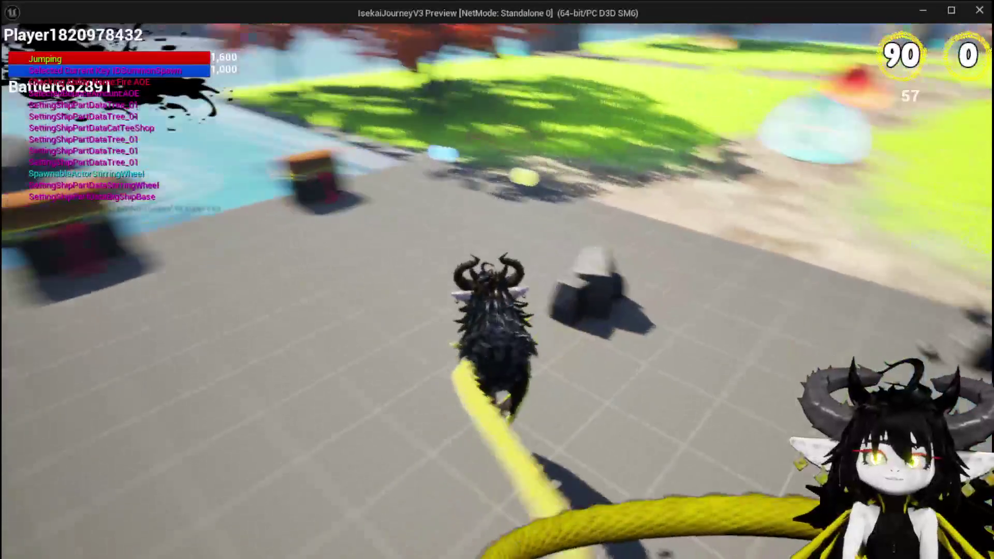
# Step: Jump and double-jump across the grassy arena past the red tree and cyan bubbles
pyautogui.press('space')
pyautogui.press('space')
pyautogui.press('space')
pyautogui.press('space')
pyautogui.press('space')
pyautogui.press('space')
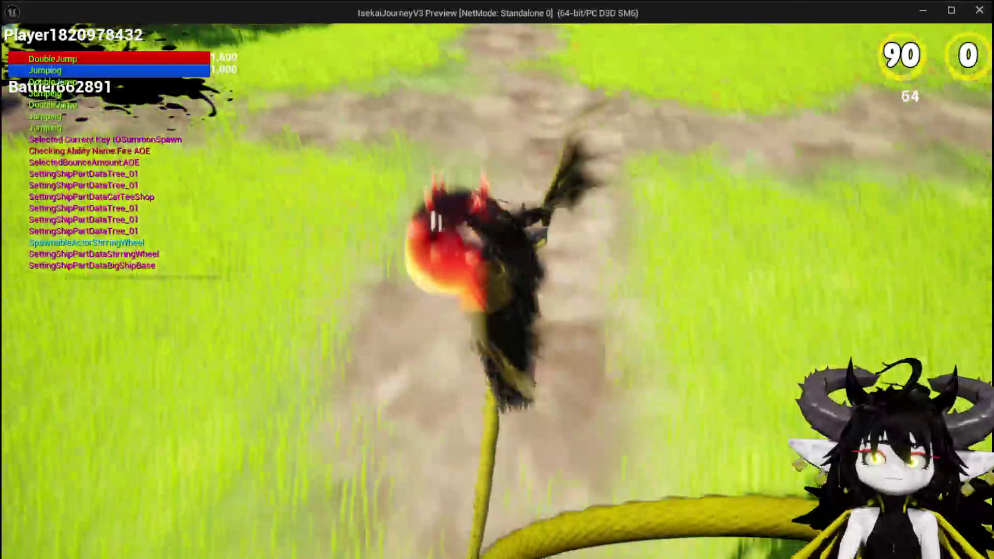
pyautogui.press('space')
pyautogui.press('space')
pyautogui.press('space')
pyautogui.press('space')
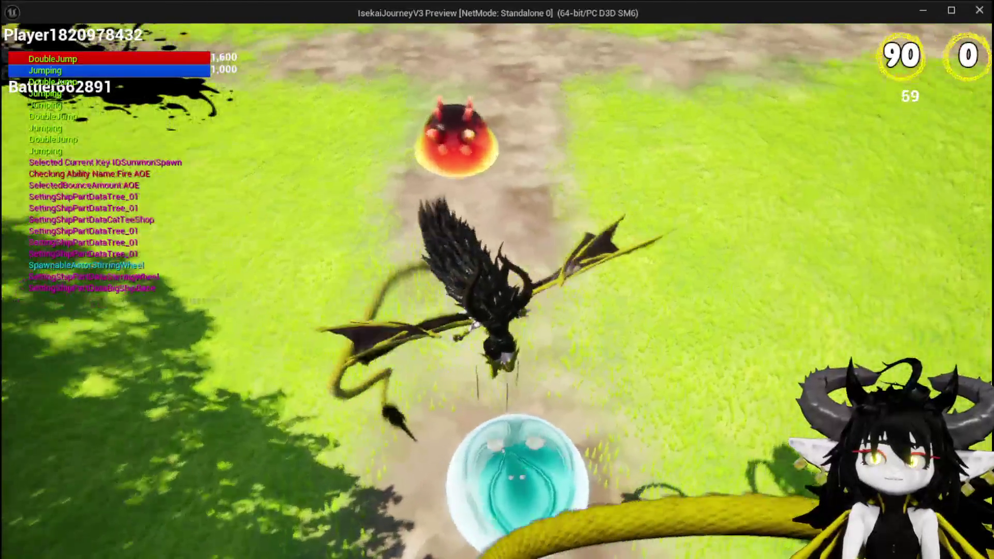
pyautogui.press('space')
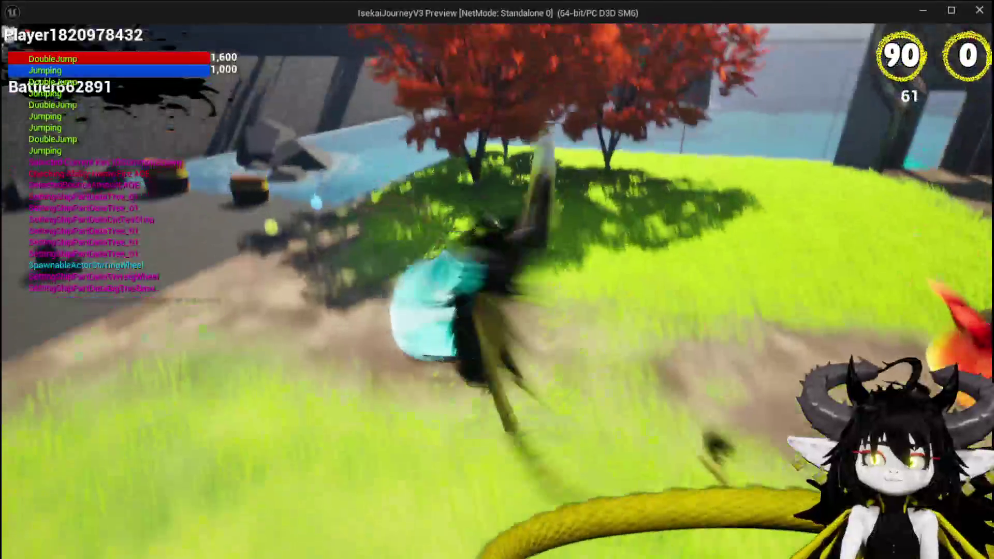
pyautogui.press('space')
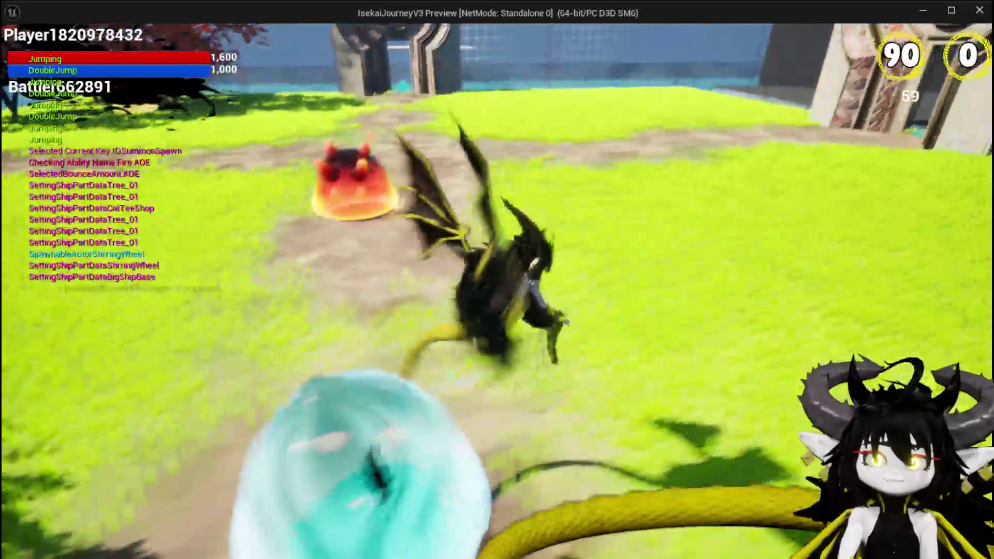
pyautogui.press('space')
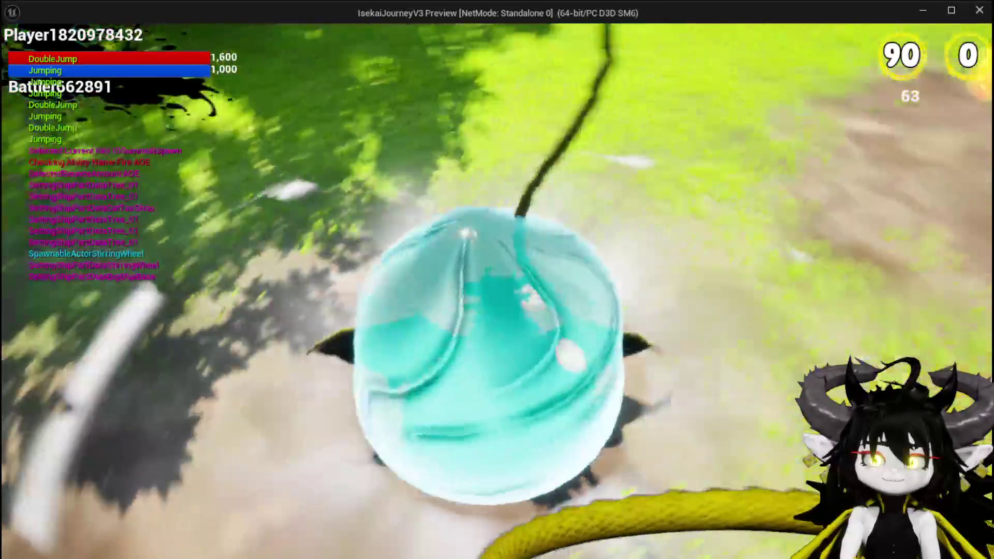
pyautogui.press('space')
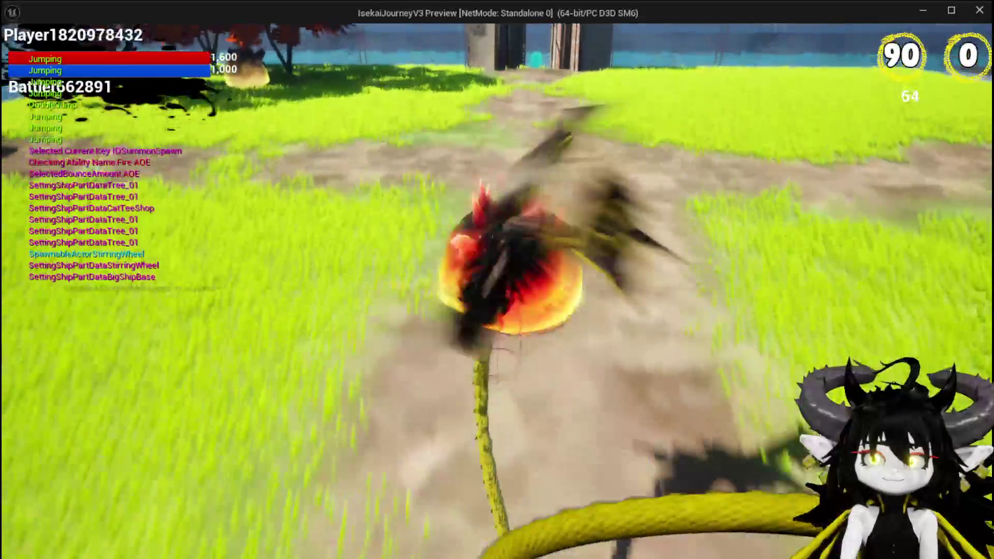
pyautogui.press('space')
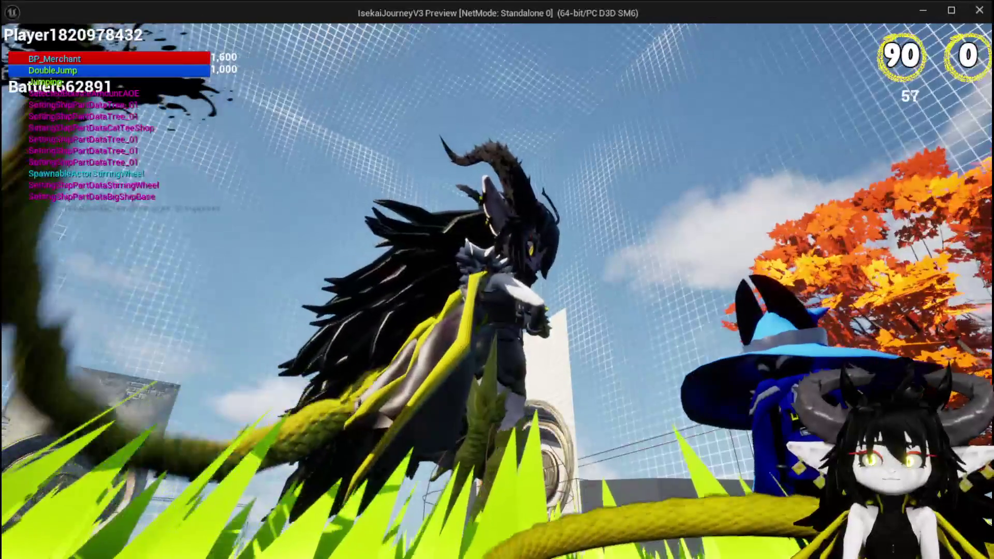
# Step: Jump and glide from the sand over the grass to the stone gate and grey floor
pyautogui.press('space')
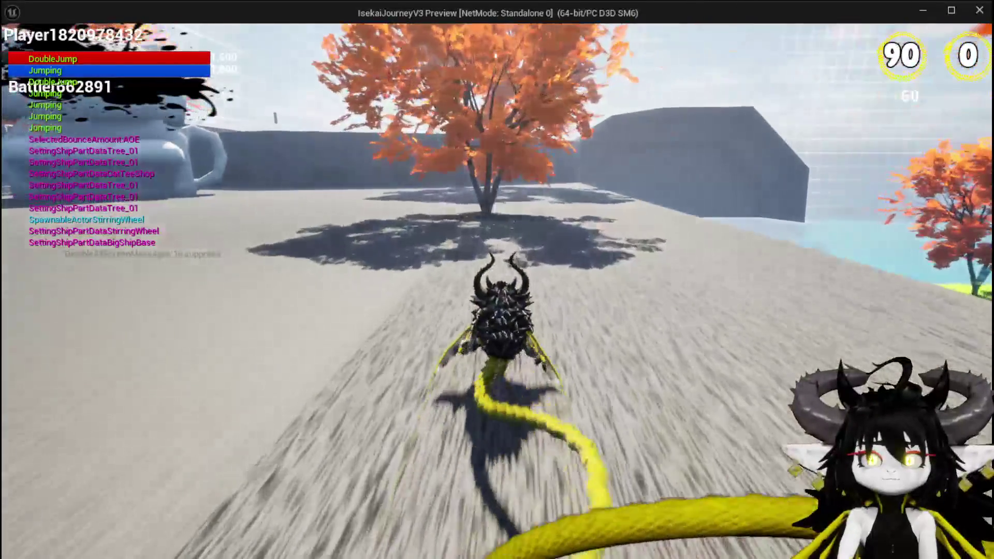
pyautogui.press('space')
pyautogui.press('space')
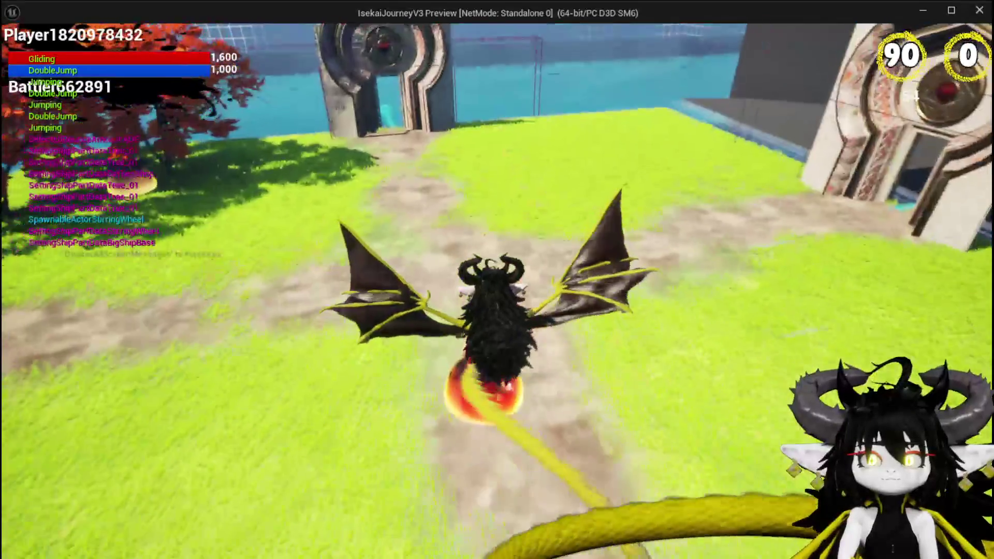
pyautogui.press('space')
pyautogui.press('space')
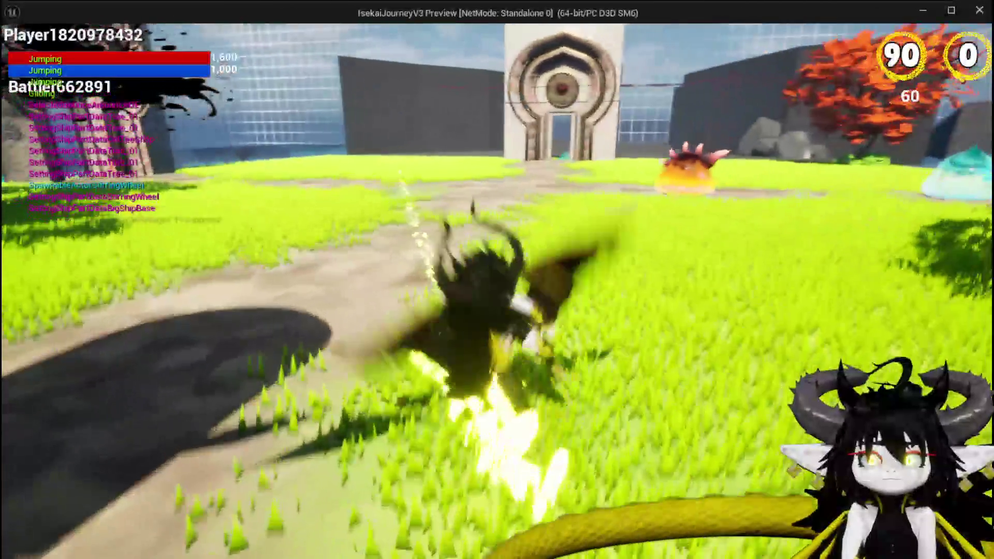
pyautogui.press('space')
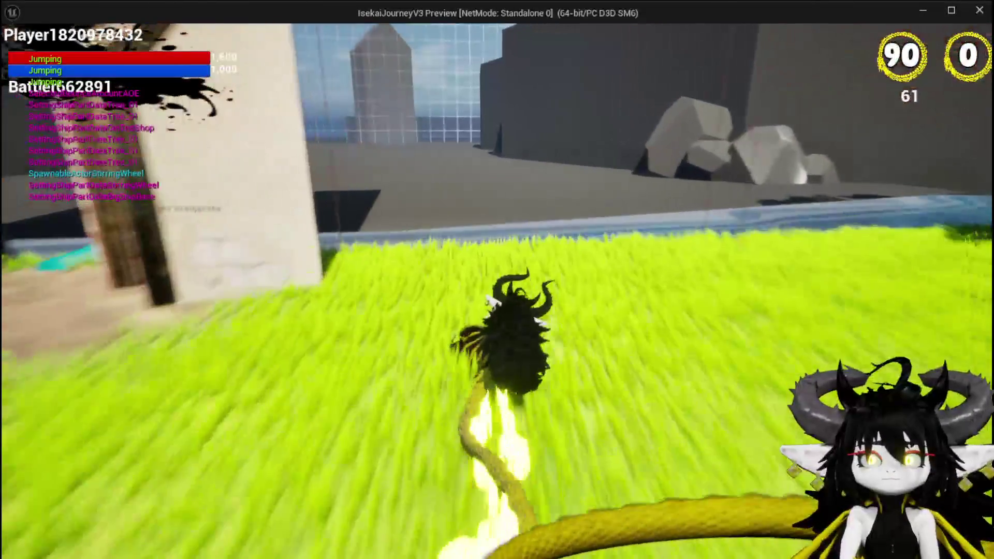
pyautogui.press('space')
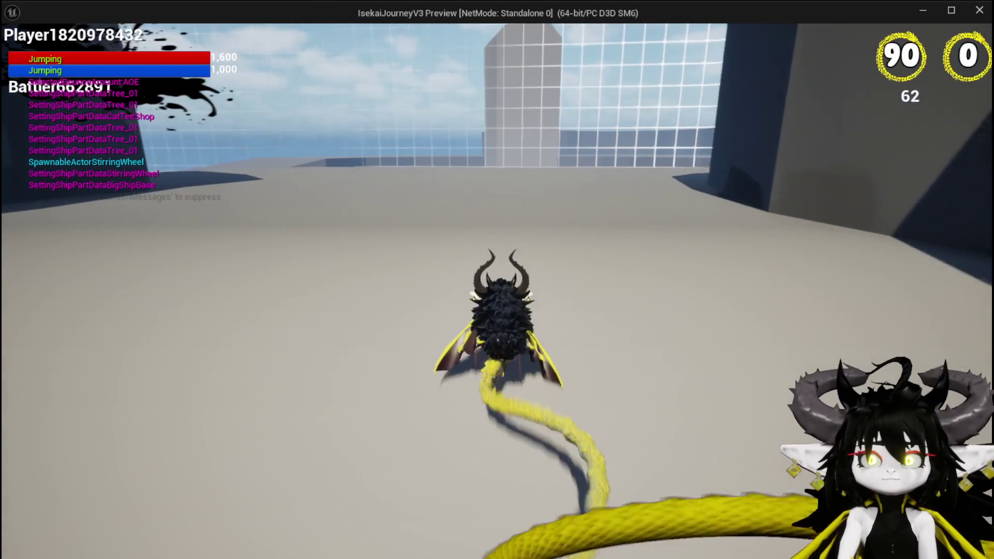
# Step: Climb the dark wall, fly over it across the sand, and head back to the grassy island
pyautogui.press('space')
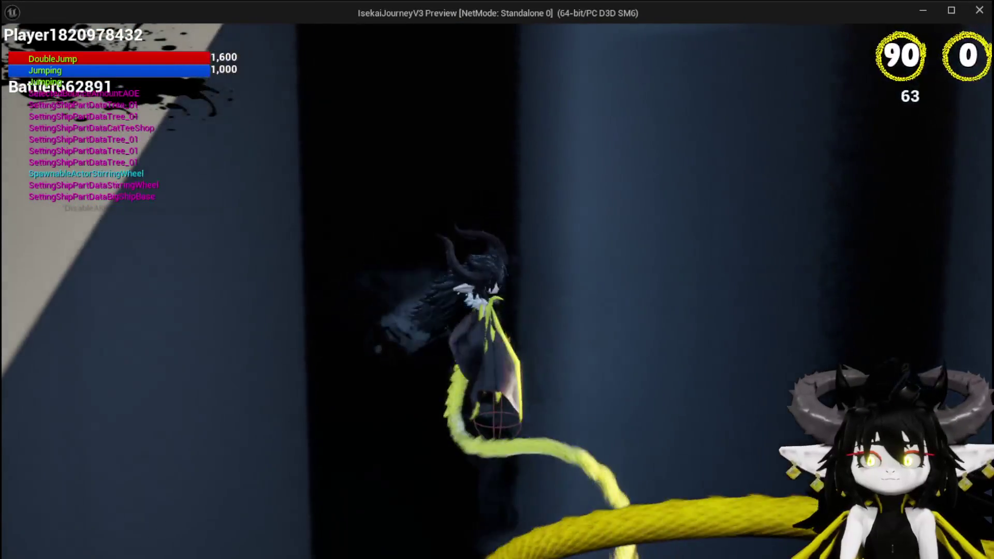
pyautogui.press('space')
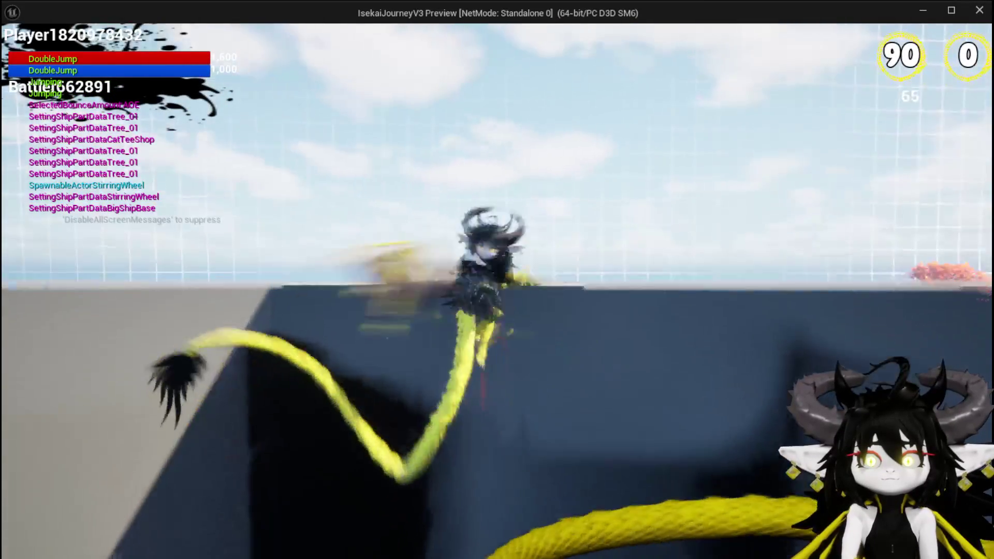
pyautogui.press('space')
pyautogui.press('space')
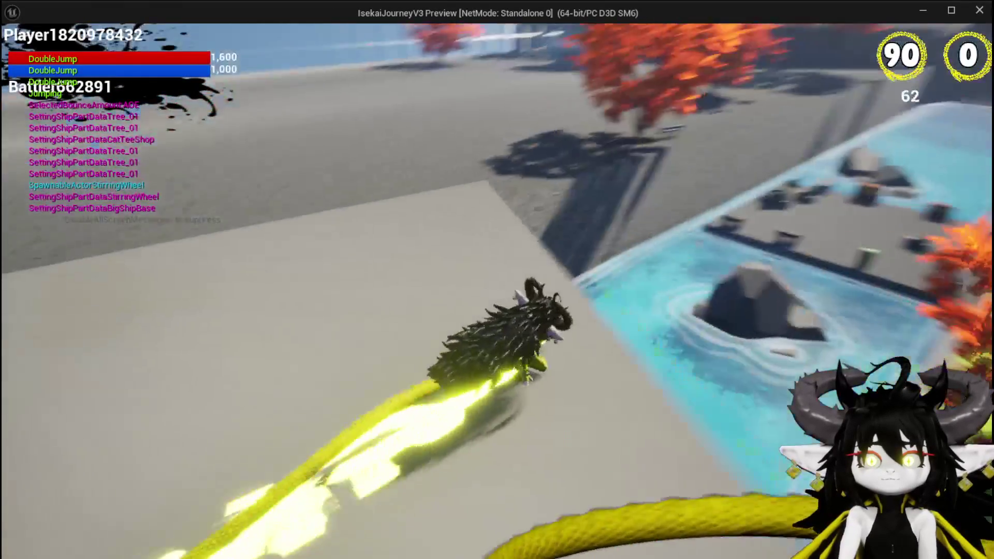
pyautogui.press('space')
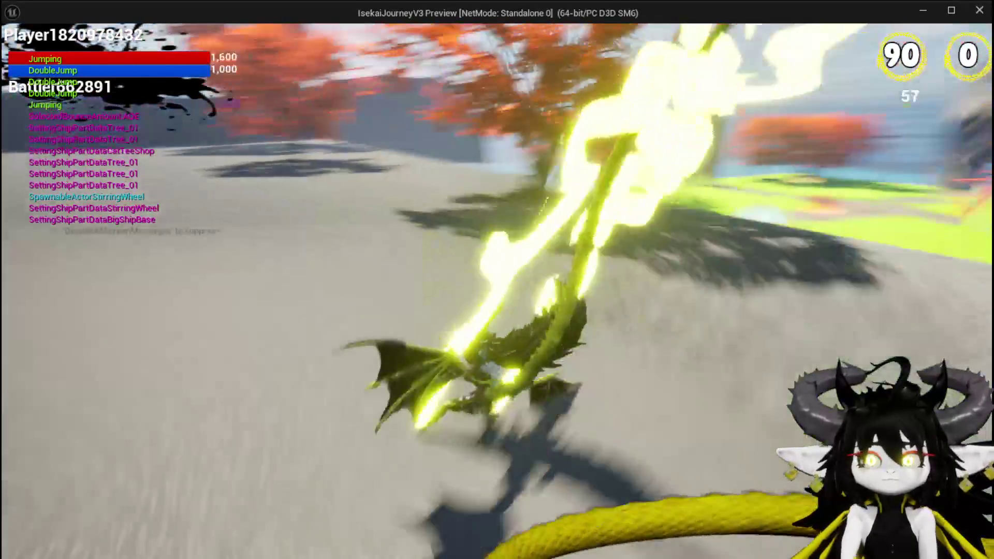
pyautogui.press('space')
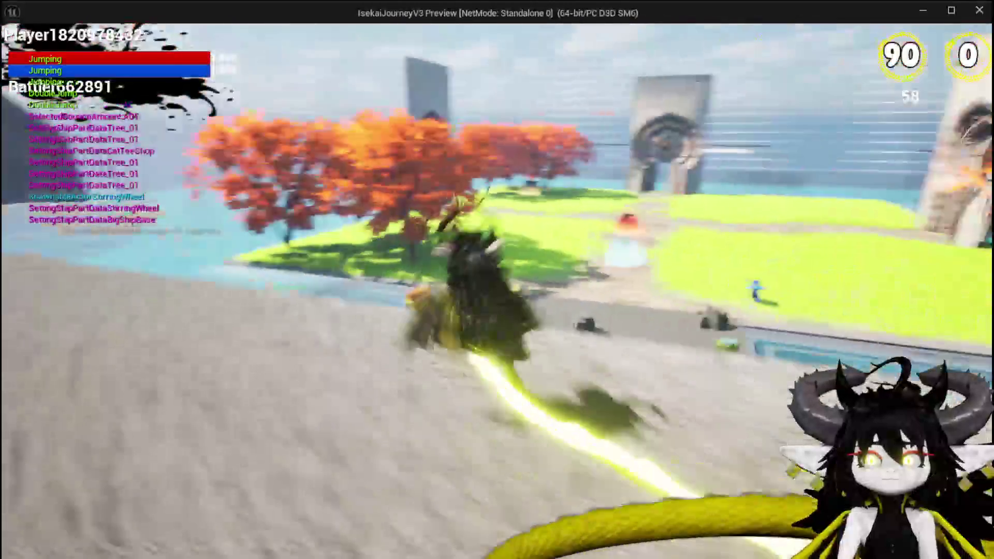
pyautogui.press('space')
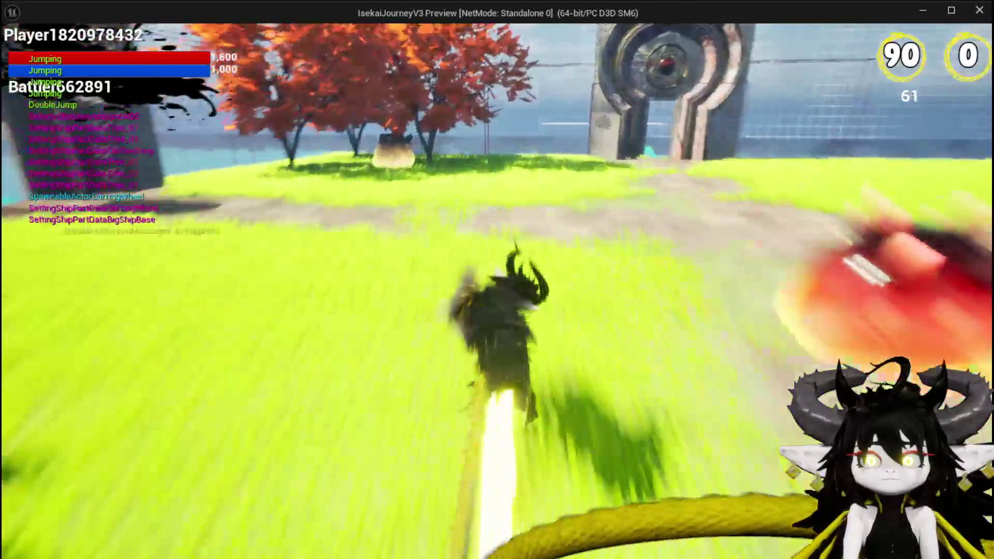